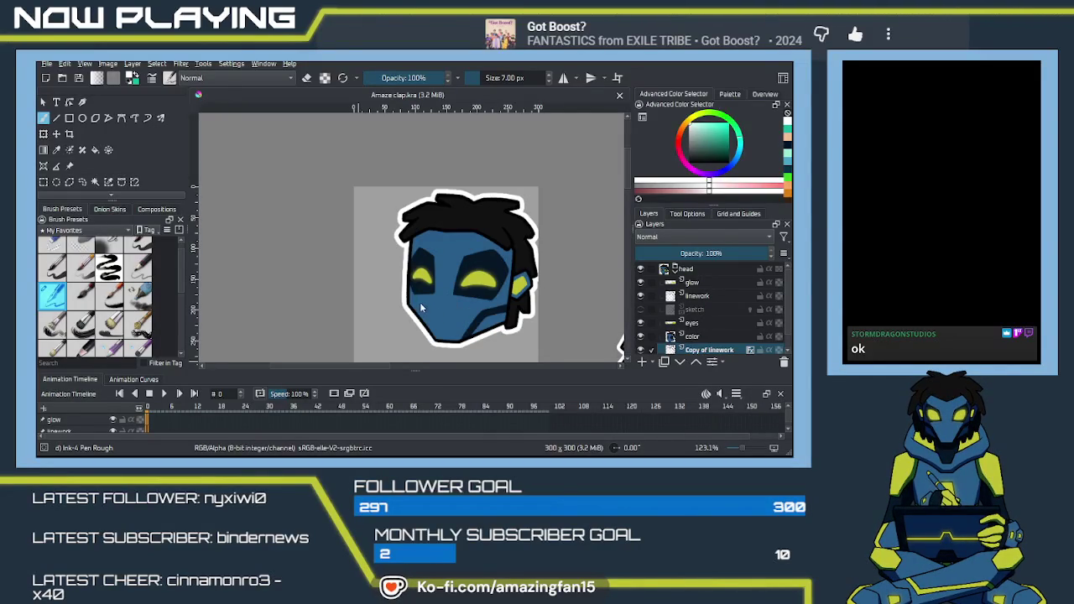
Recentre the view and zoom back in on the blue masked head.
left_click(401, 259)
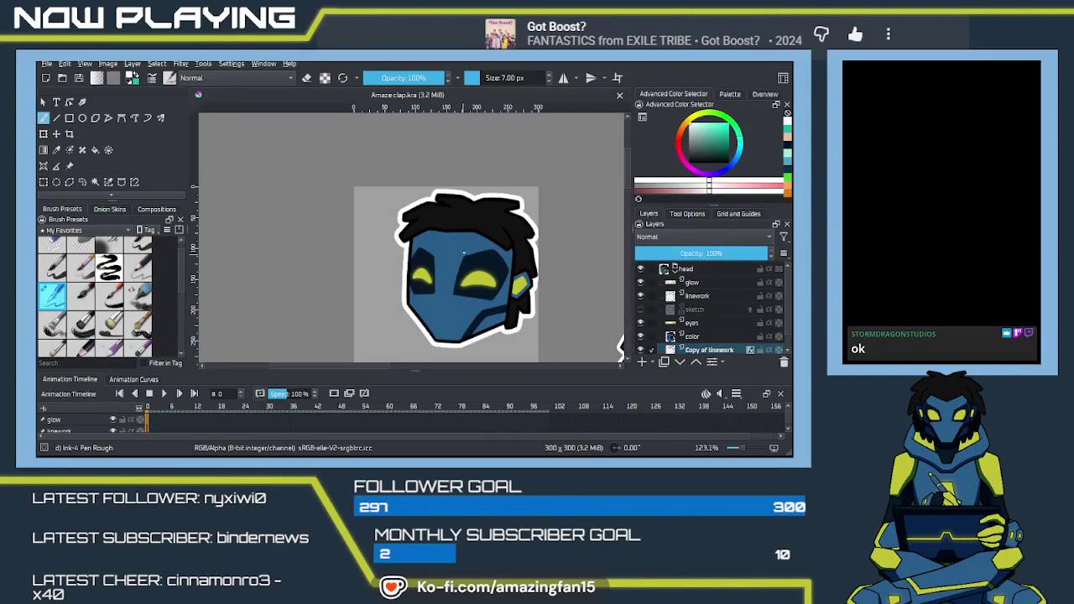
left_click_drag(459, 254, 446, 211)
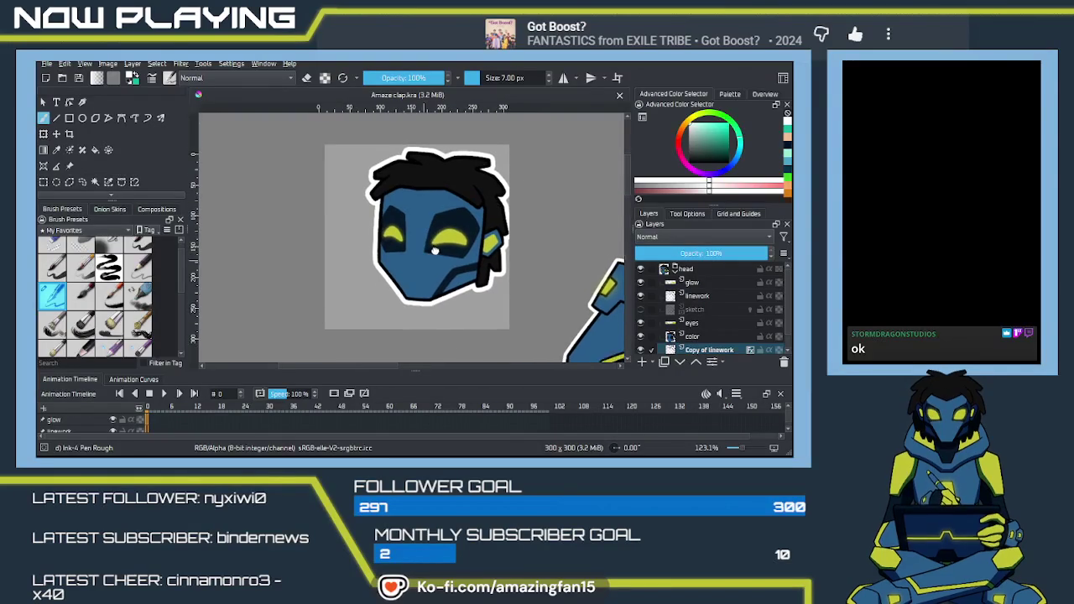
left_click_drag(443, 255, 439, 260)
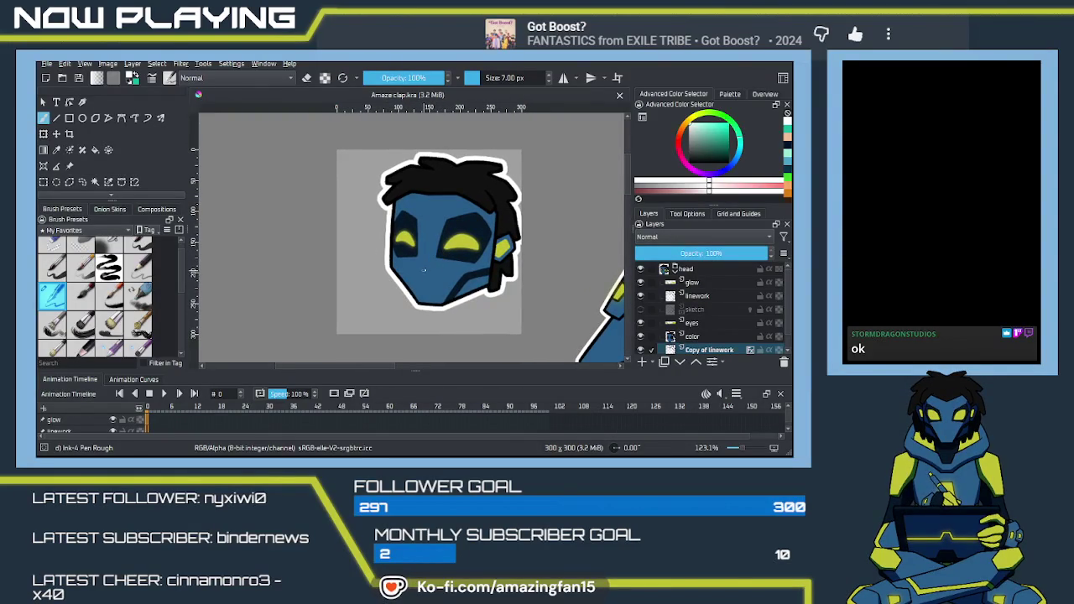
key("1")
key("minus")
key("minus")
key("minus")
key("minus")
key("minus")
key("minus")
key("minus")
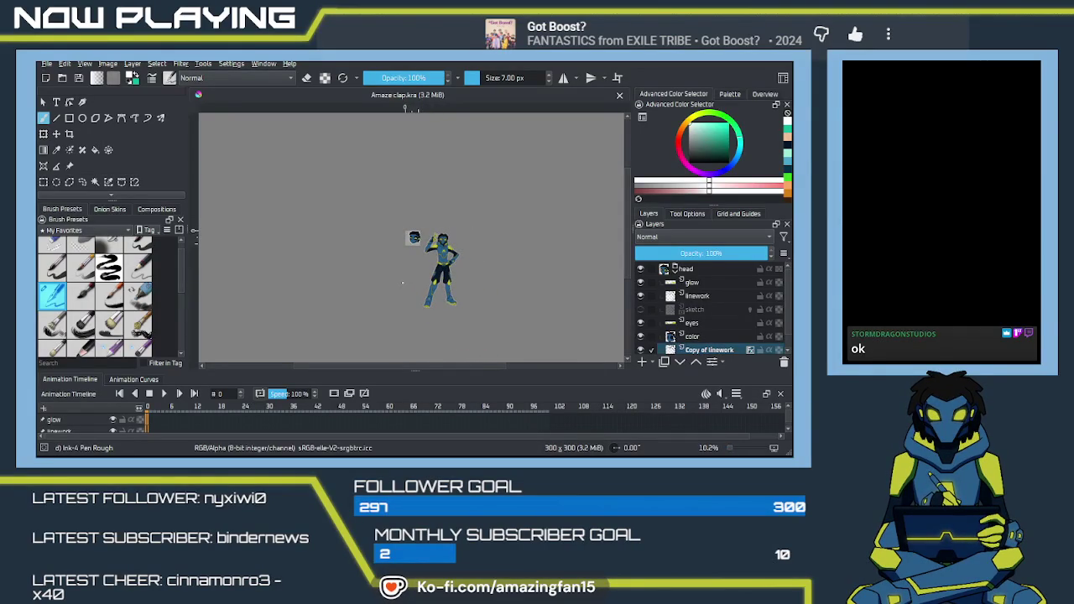
key("plus")
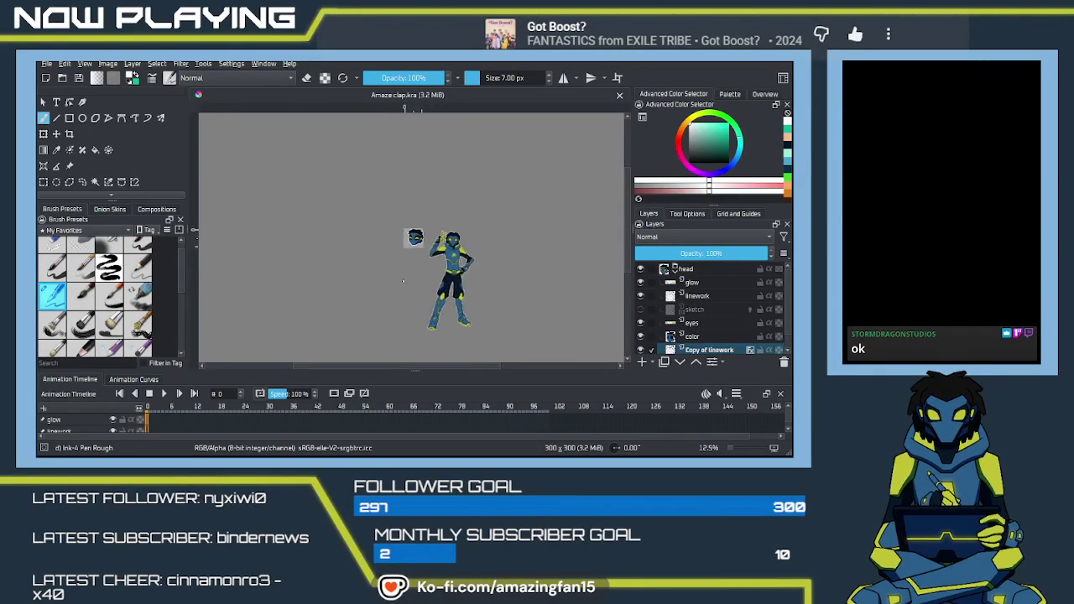
key("plus")
key("plus")
key("plus")
key("plus")
key("plus")
key("plus")
key("plus")
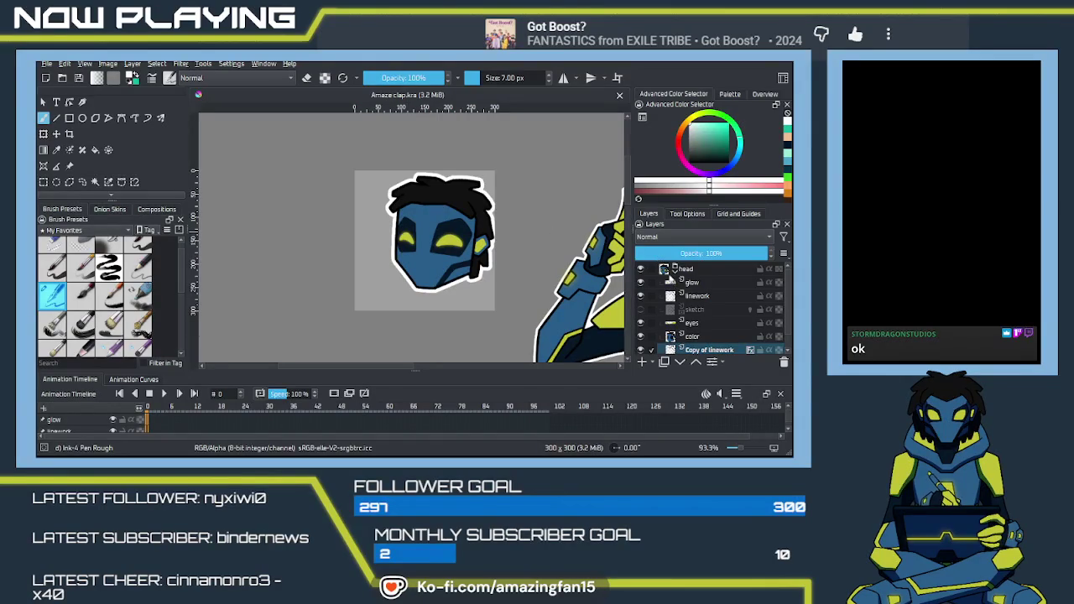
Collapse the head group's child layers and make the head group the active layer.
left_click(676, 271)
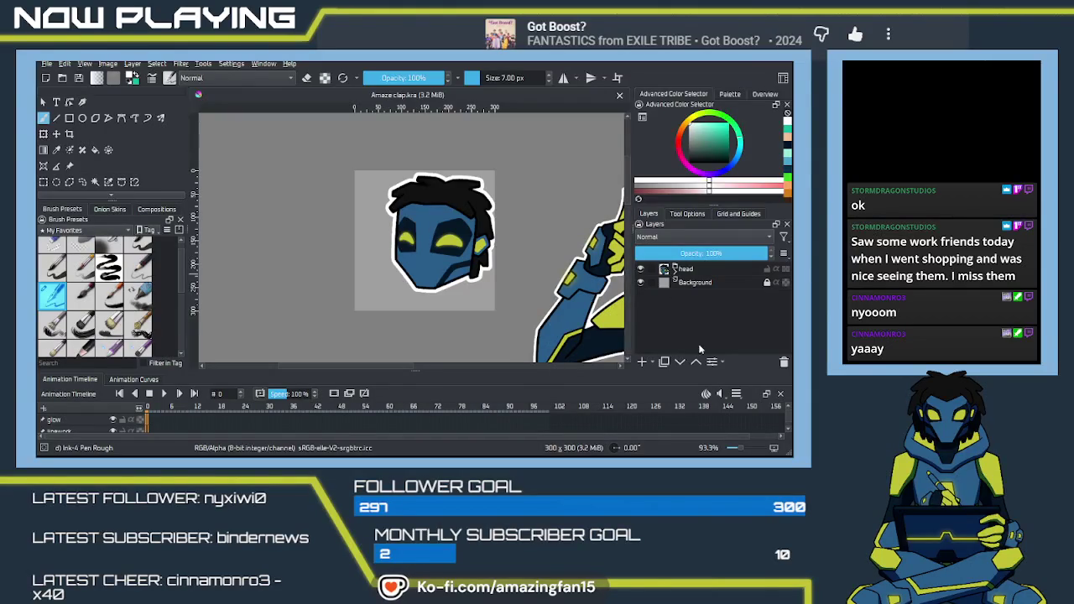
left_click(640, 366)
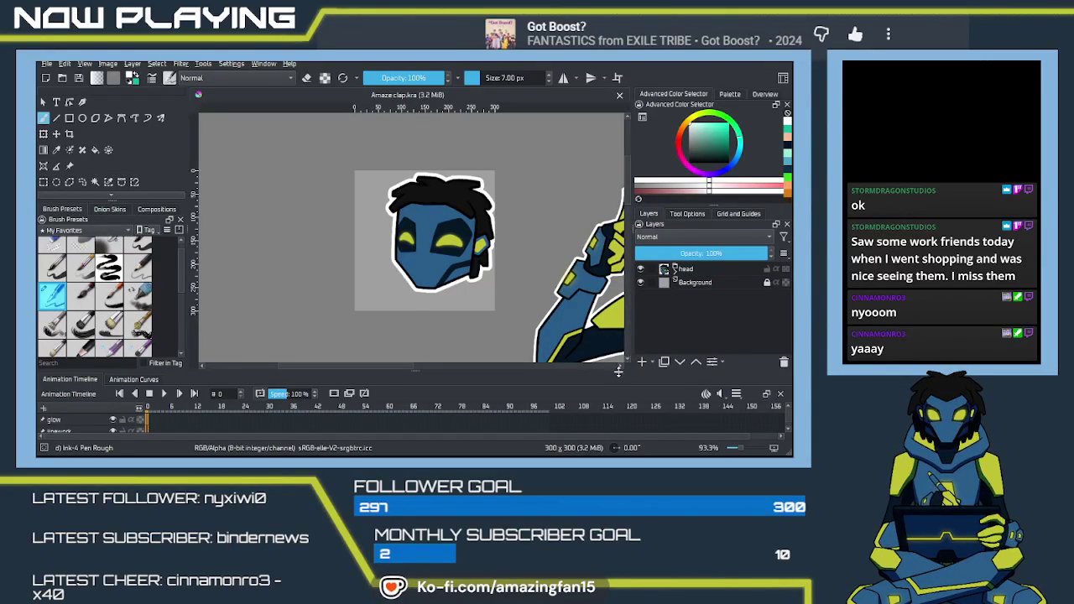
key("plus")
left_click_drag(500, 315, 471, 293)
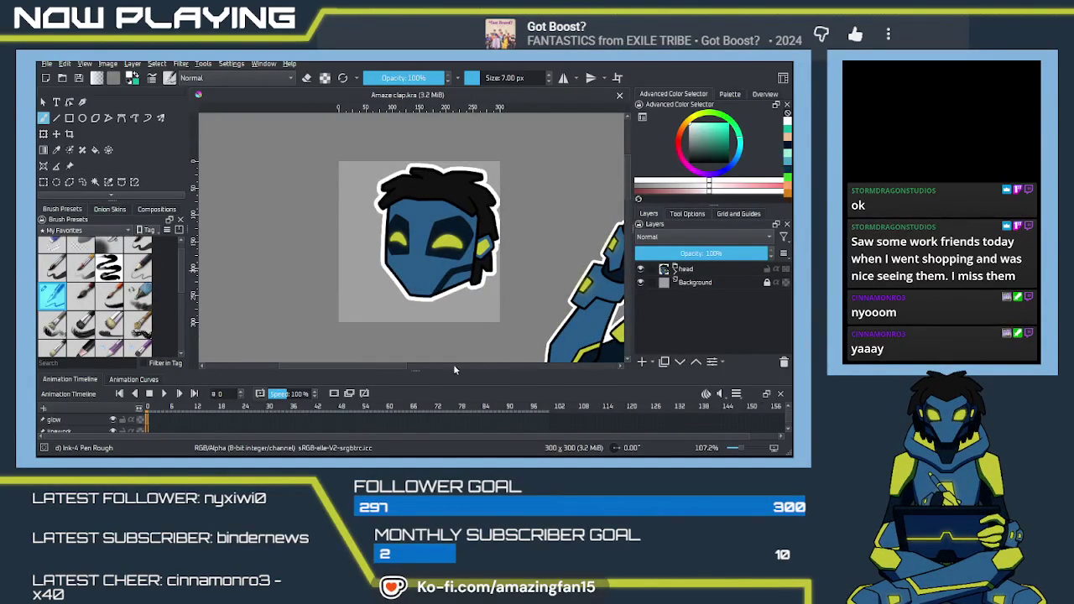
key("Page_Up")
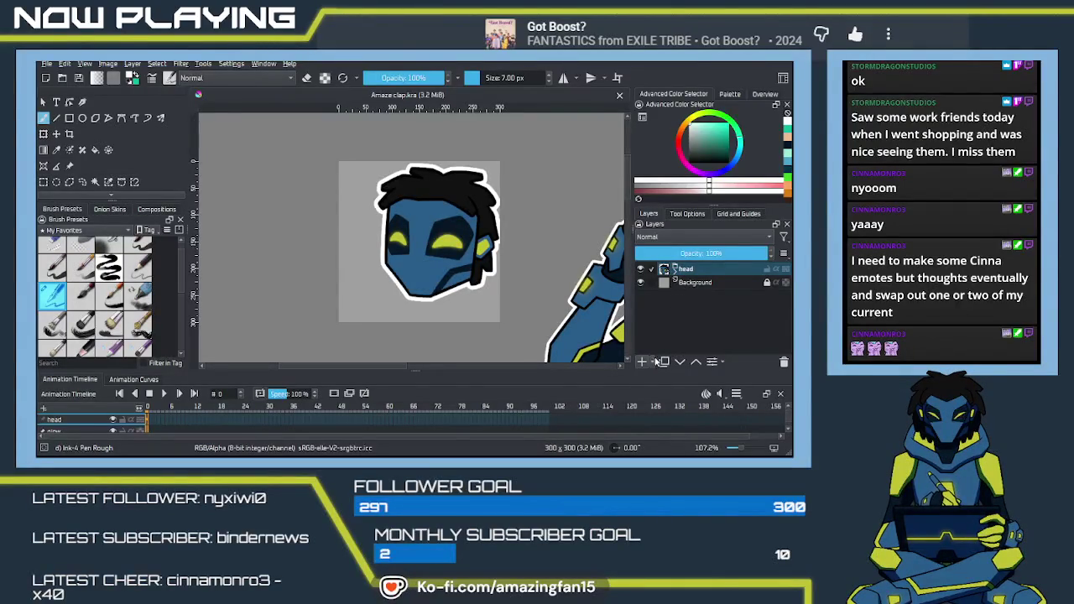
Add a new paint layer above the head group and name it 'sketch'.
left_click(642, 362)
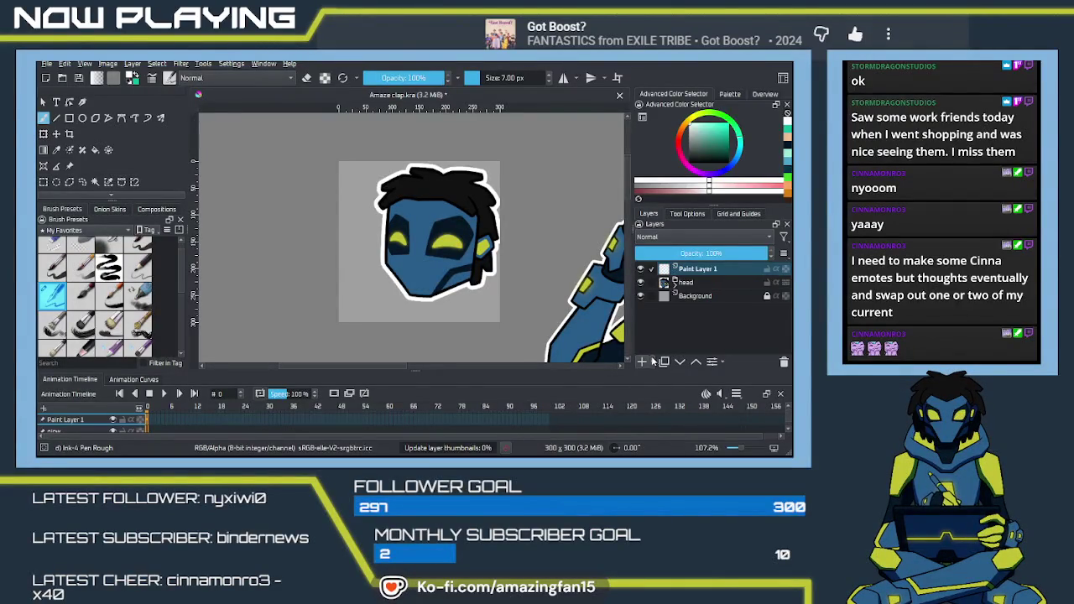
double_click(699, 269)
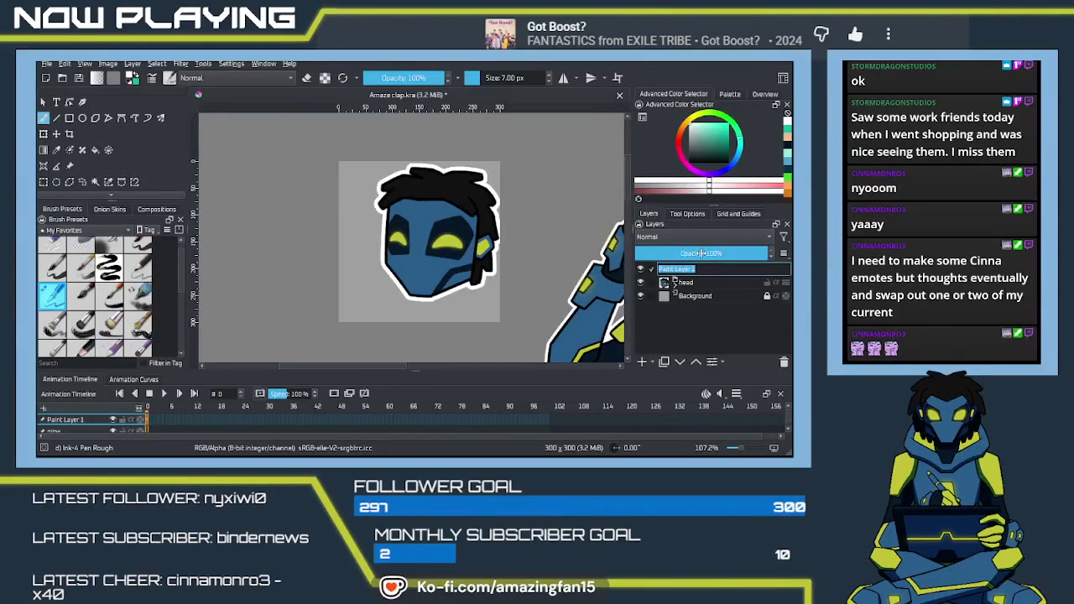
type("skect")
key("BackSpace")
key("BackSpace")
key("BackSpace")
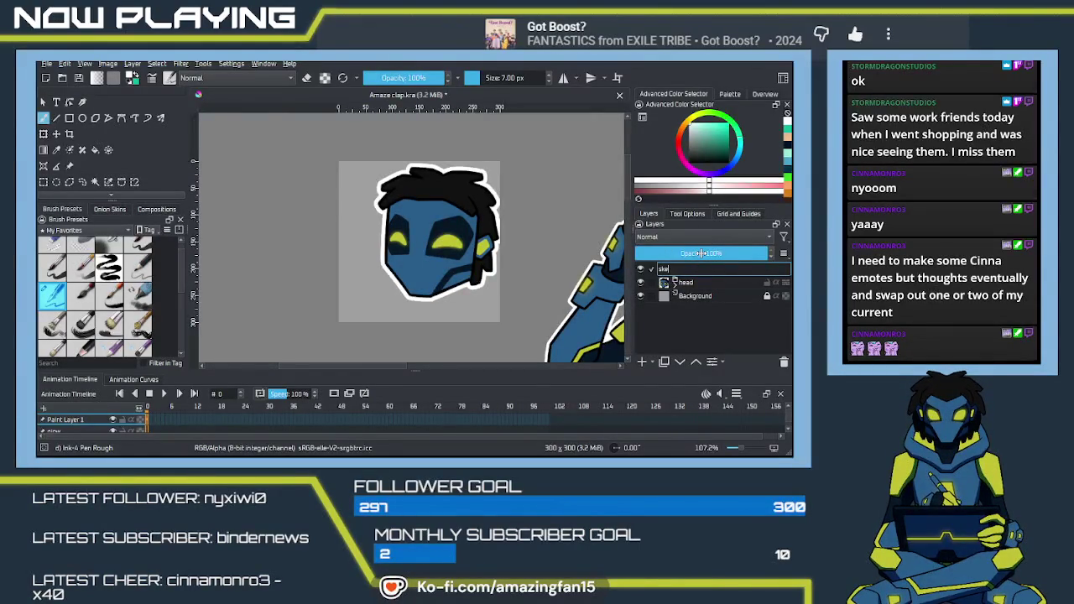
type("ch")
key("Return")
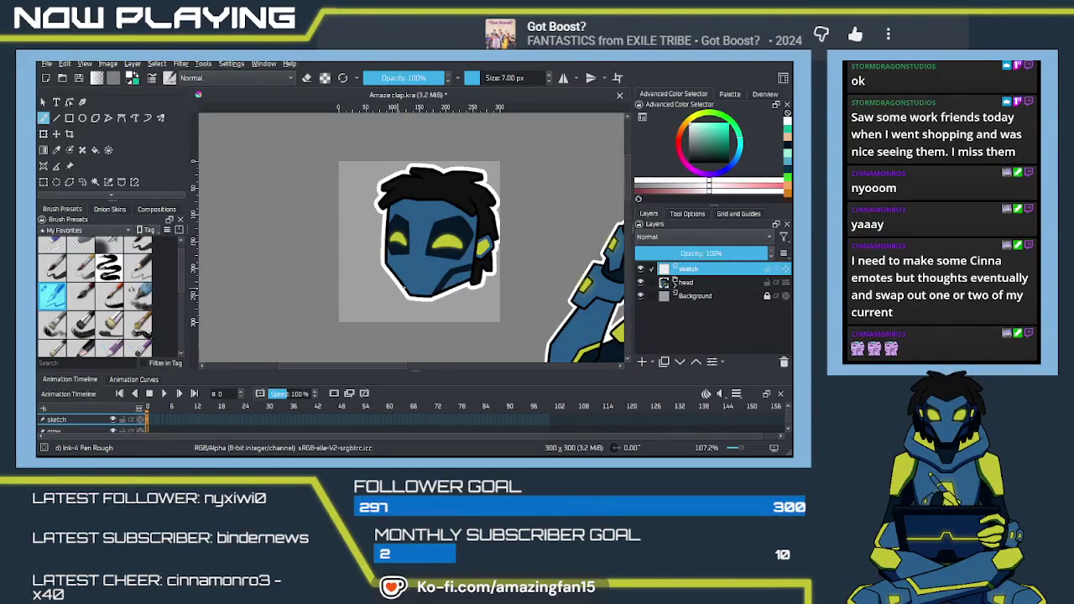
mouse_move(441, 360)
left_mouse_down()
mouse_move(452, 299)
mouse_move(442, 338)
left_mouse_up()
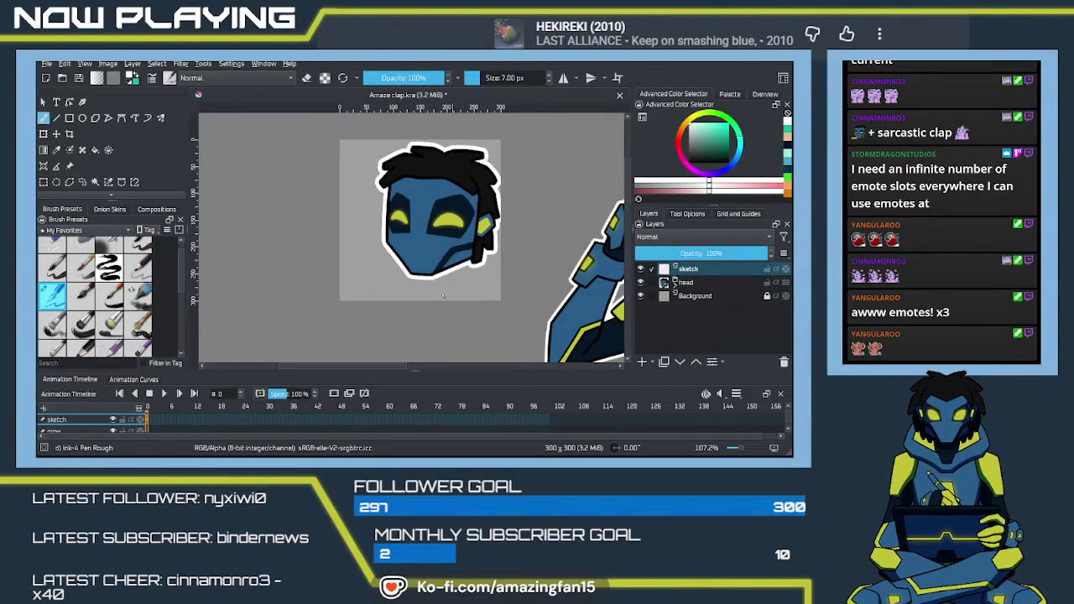
left_click(686, 283)
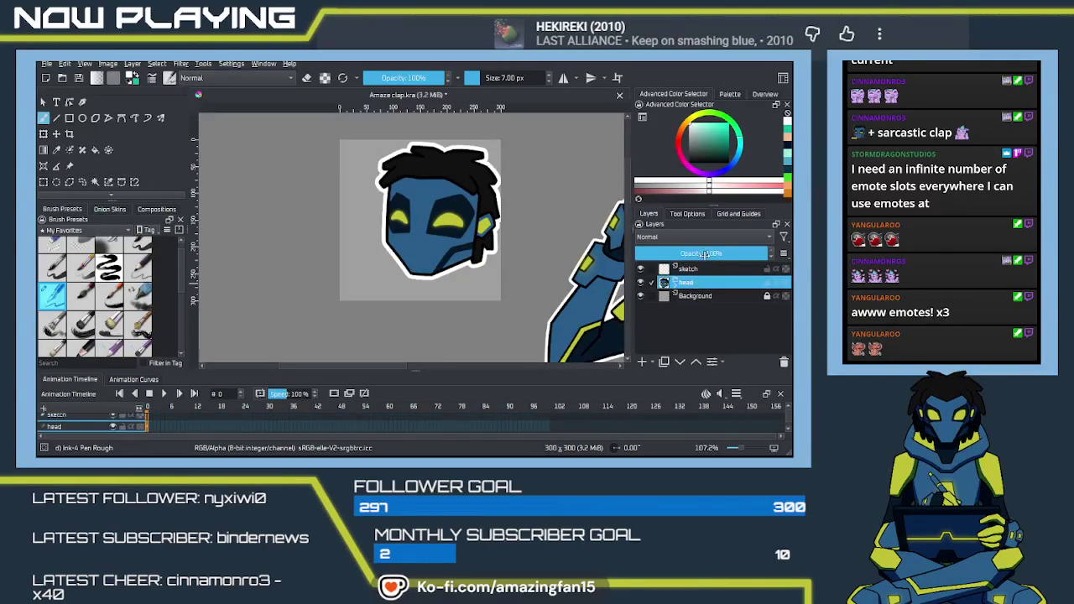
Fade the head layer to low opacity, select the sketch layer and reset colours to black/white.
left_click(681, 254)
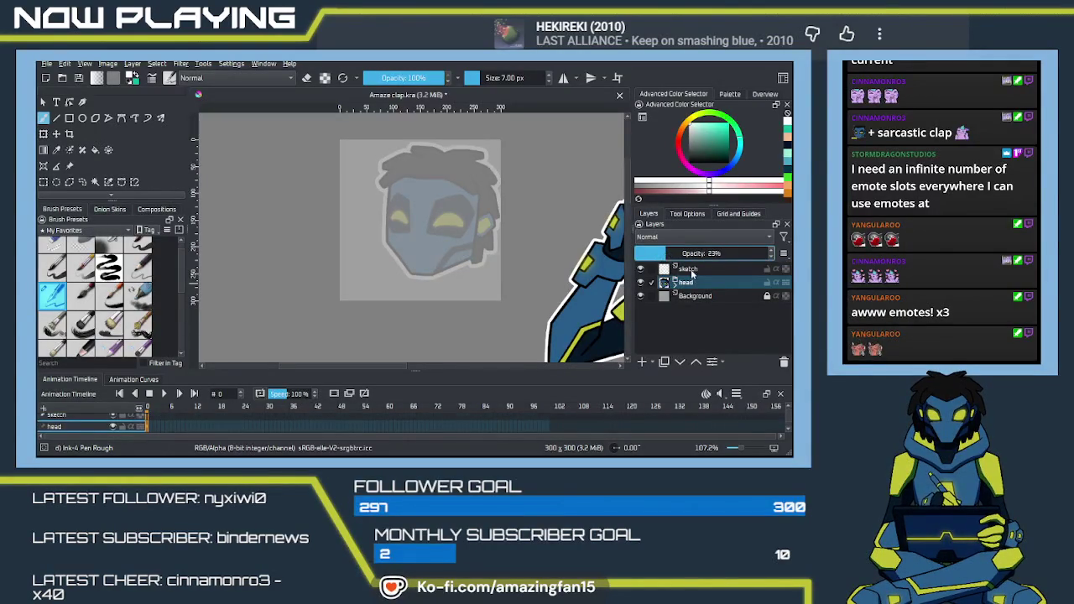
left_click(688, 269)
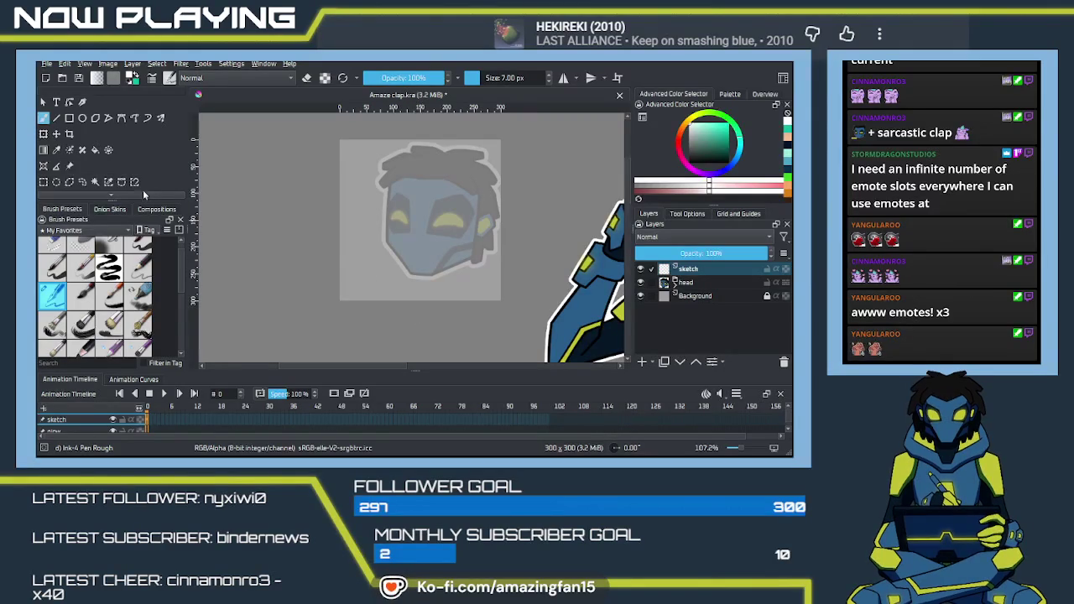
left_click(128, 82)
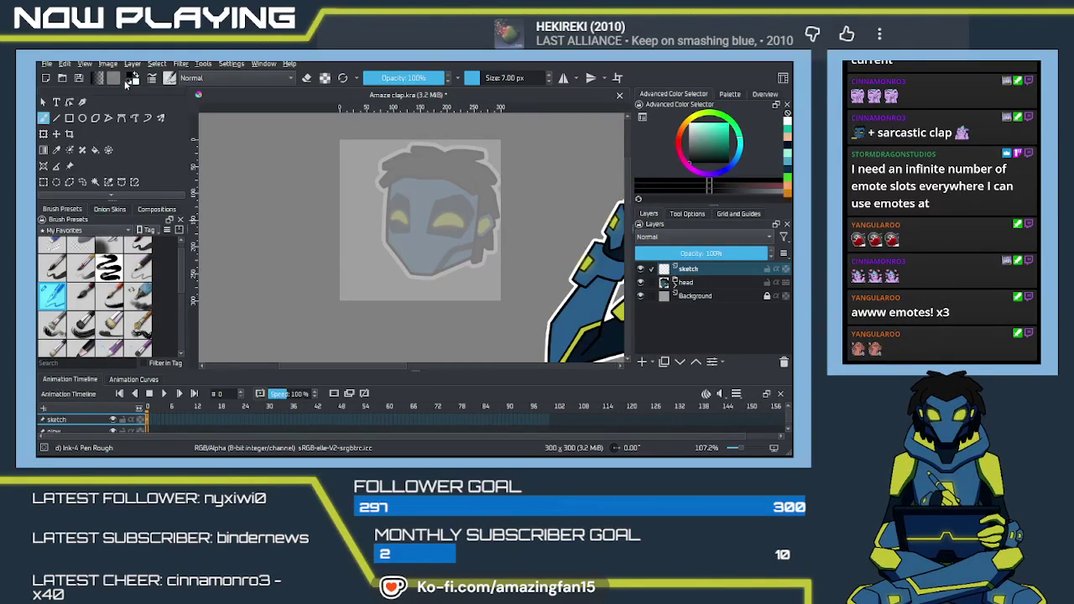
left_click_drag(451, 296, 407, 305)
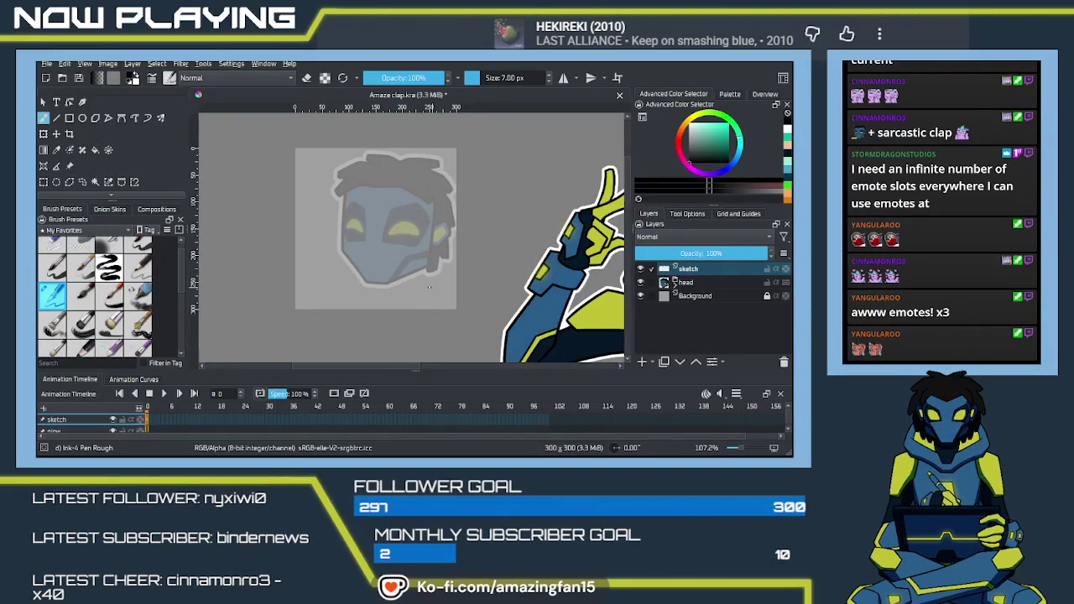
key("Delete")
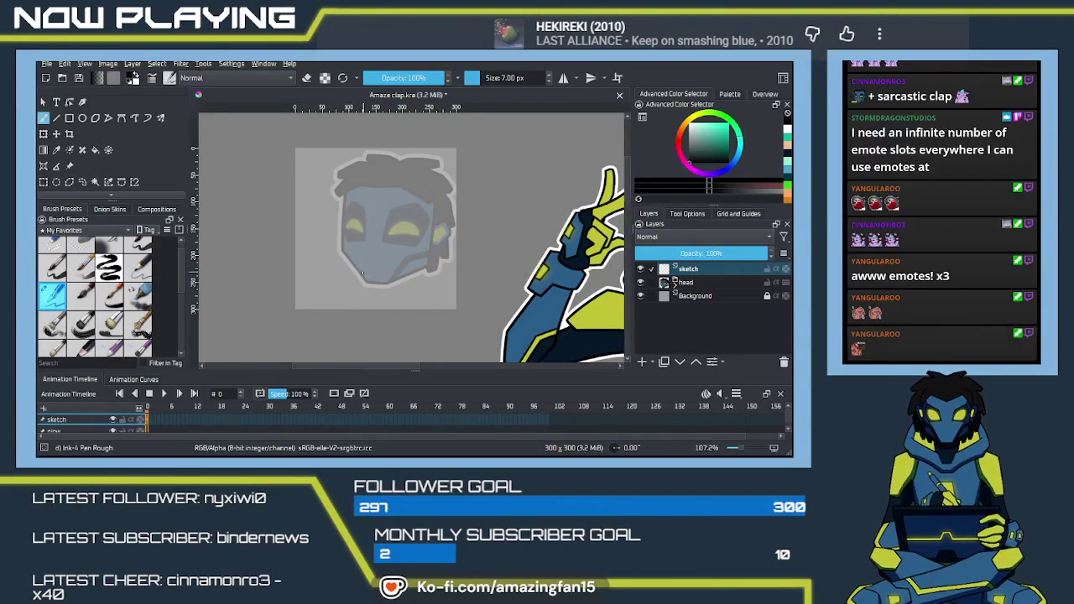
Choose the Pencil-2 brush from the pop-up palette and zoom in on the head.
right_click(350, 260)
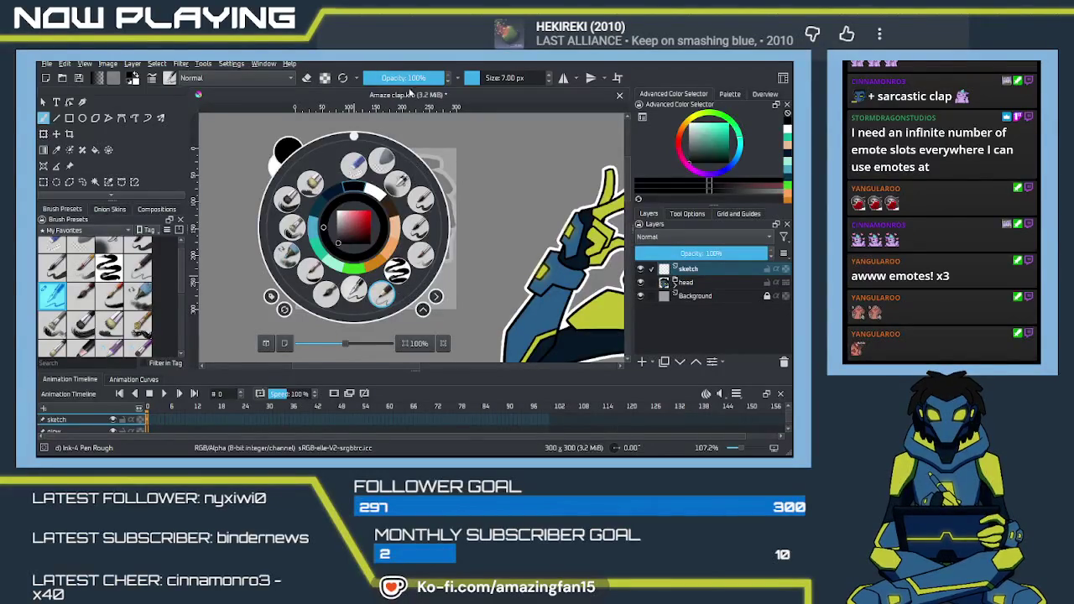
left_click(382, 293)
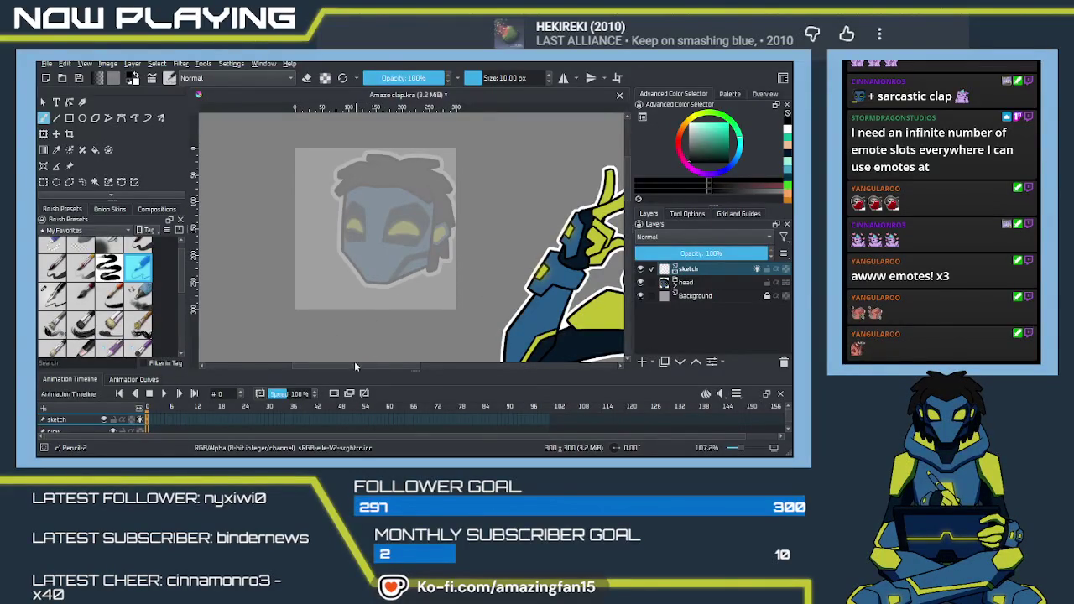
key("ctrl+plus")
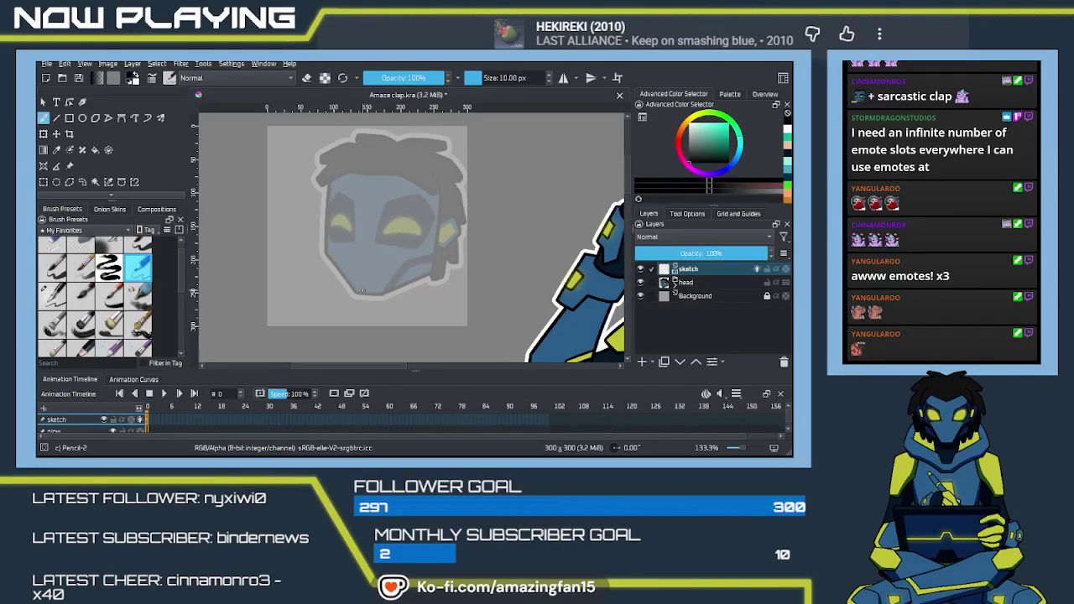
Sketch the mouth and jaw lines across the face, undoing one stray stroke.
left_click_drag(365, 288, 417, 270)
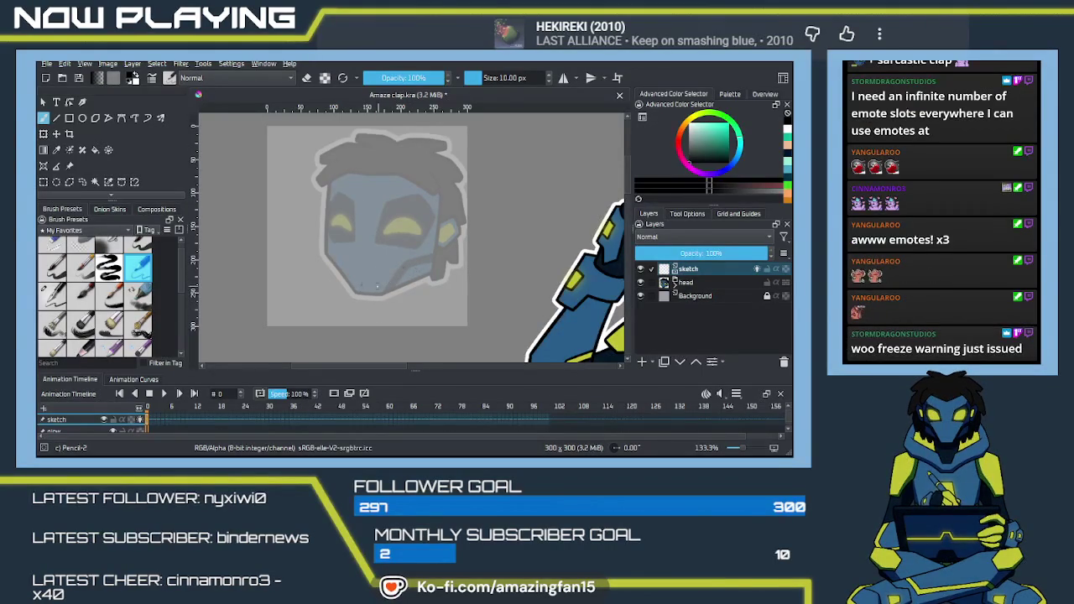
left_click_drag(359, 288, 405, 278)
mouse_move(388, 282)
left_mouse_down()
mouse_move(336, 294)
mouse_move(345, 319)
left_mouse_up()
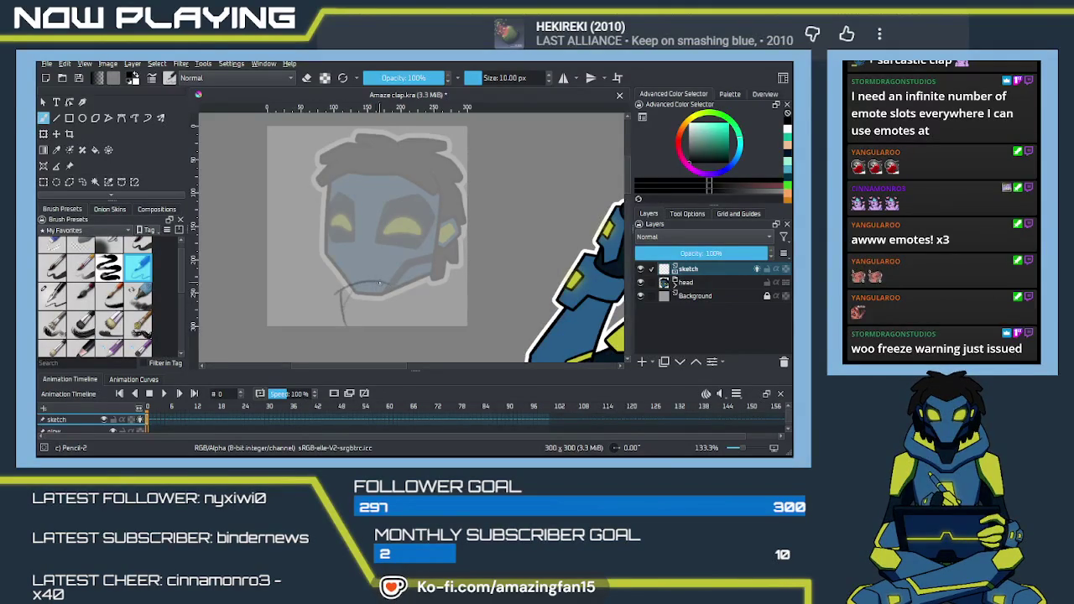
key("ctrl+z")
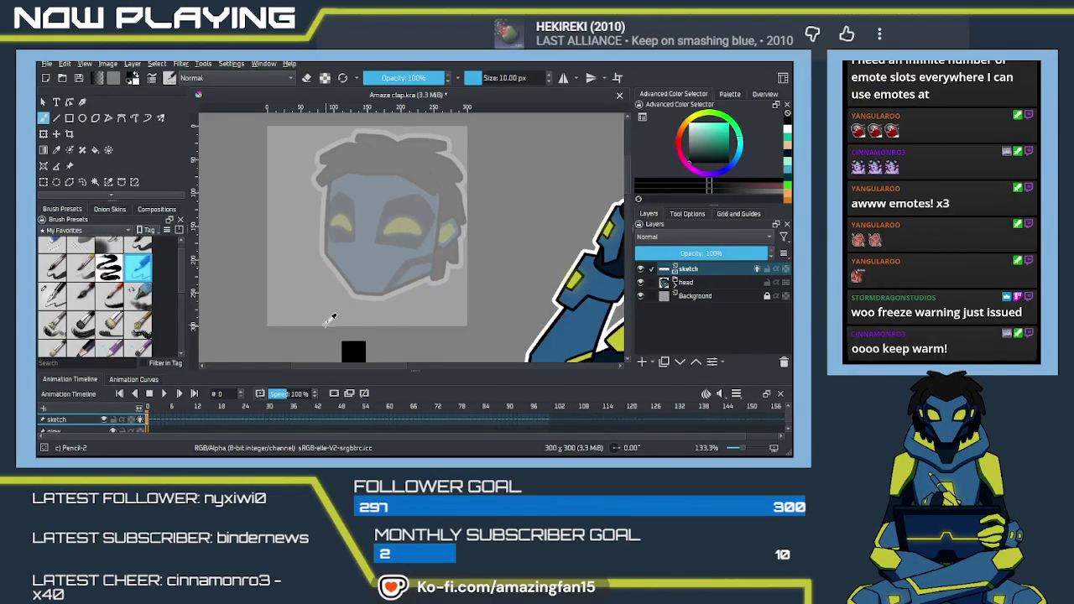
Rough in a raised open hand beside the face with finger, fingertip and edge strokes.
mouse_move(292, 290)
left_mouse_down()
mouse_move(286, 315)
mouse_move(326, 283)
mouse_move(340, 322)
left_mouse_up()
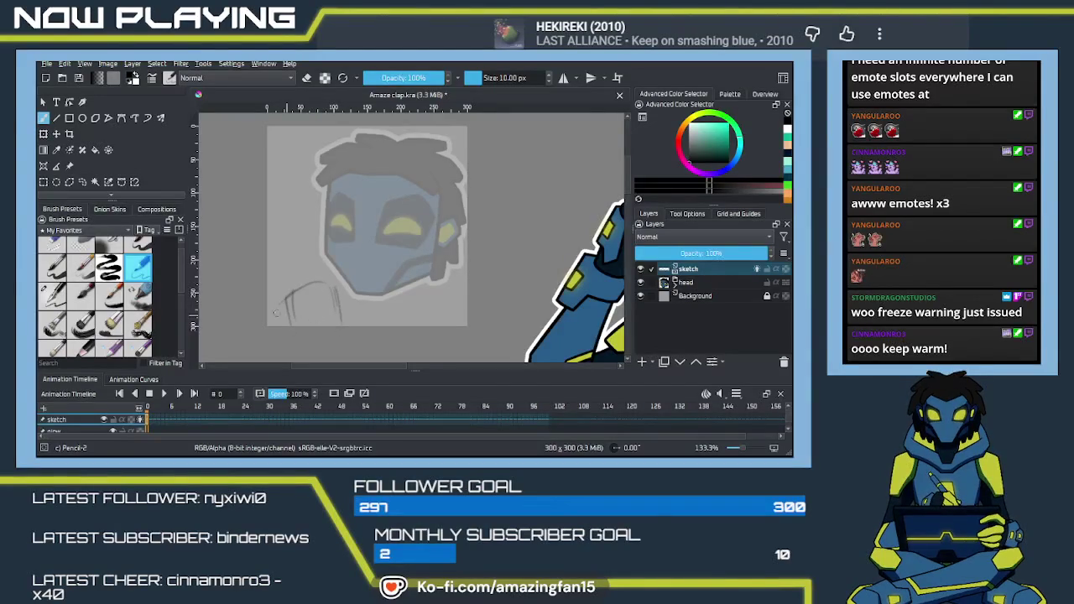
left_click_drag(278, 302, 281, 256)
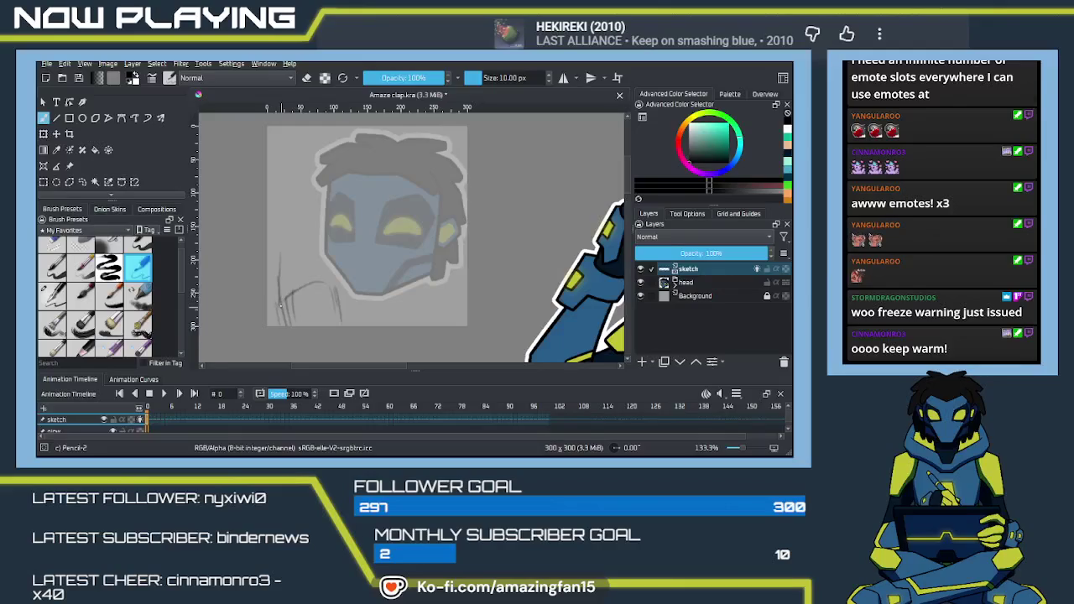
mouse_move(291, 262)
left_mouse_down()
mouse_move(293, 297)
mouse_move(289, 259)
left_mouse_up()
left_click_drag(296, 243, 307, 236)
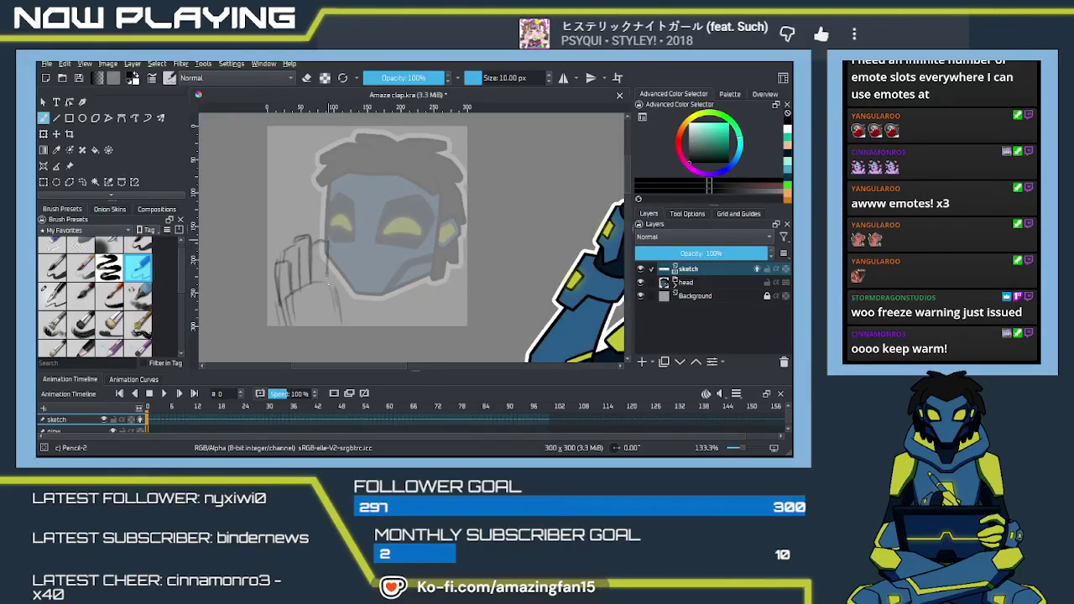
mouse_move(326, 250)
left_mouse_down()
mouse_move(334, 303)
mouse_move(285, 326)
left_mouse_up()
left_click_drag(277, 261, 293, 300)
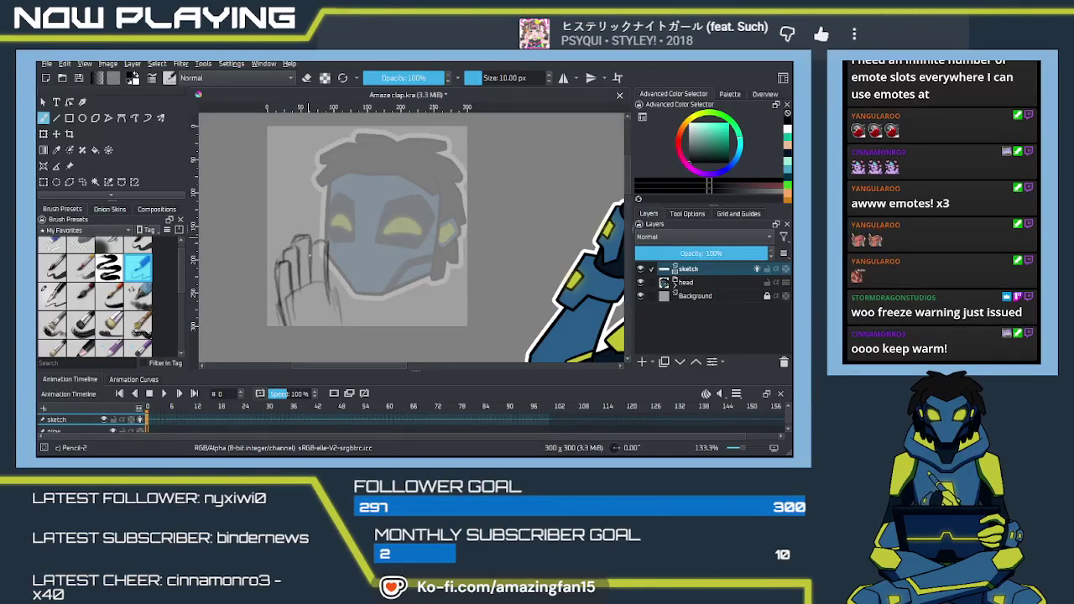
left_click_drag(323, 245, 332, 302)
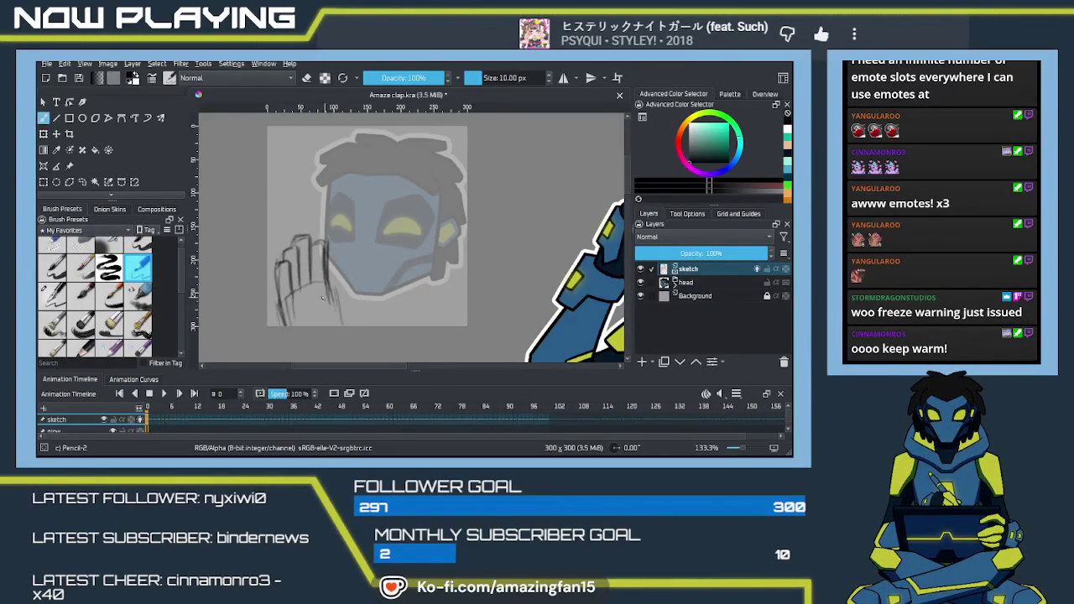
left_click_drag(316, 302, 339, 329)
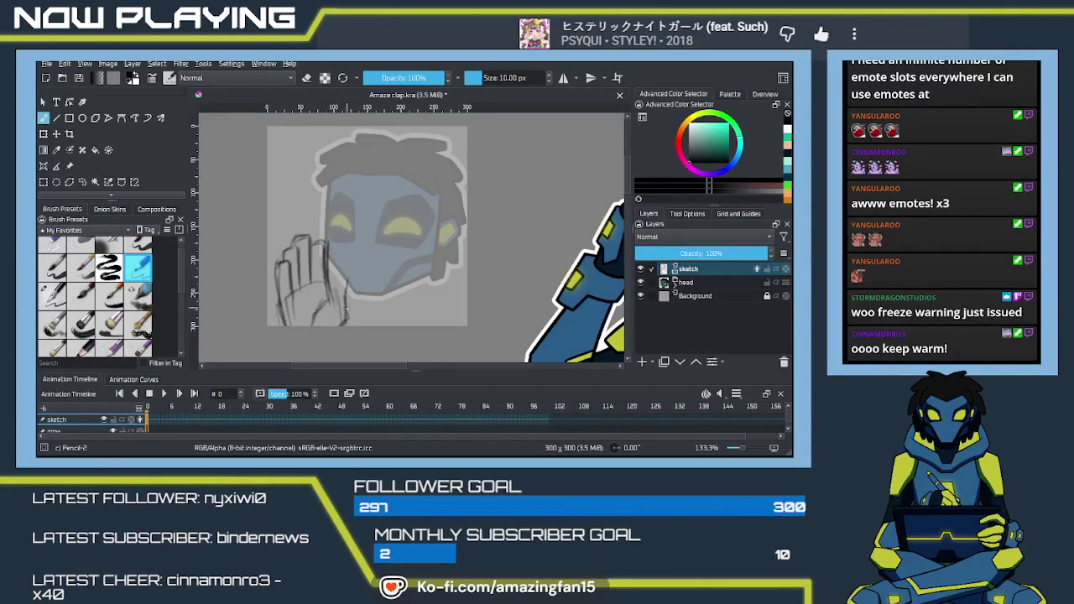
left_click_drag(344, 274, 329, 307)
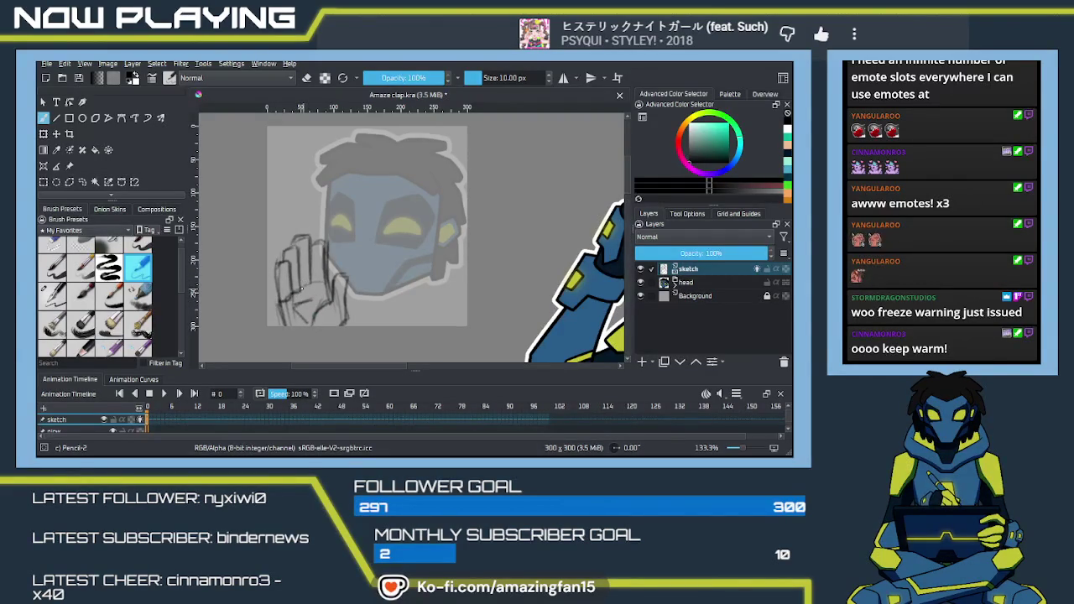
left_click_drag(312, 248, 314, 265)
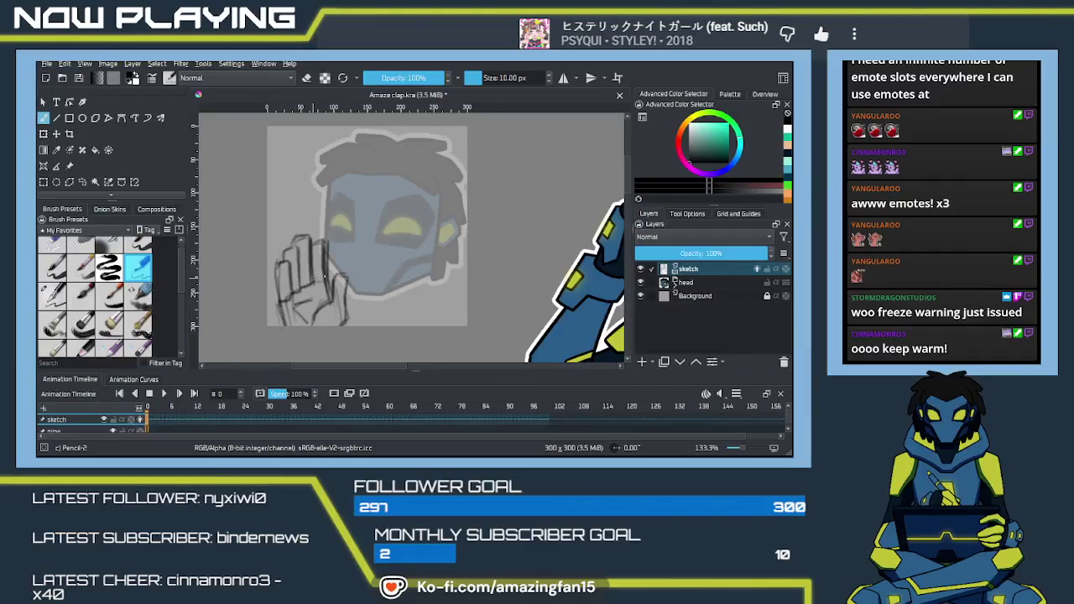
mouse_move(499, 312)
left_mouse_down()
mouse_move(289, 304)
mouse_move(328, 265)
left_mouse_up()
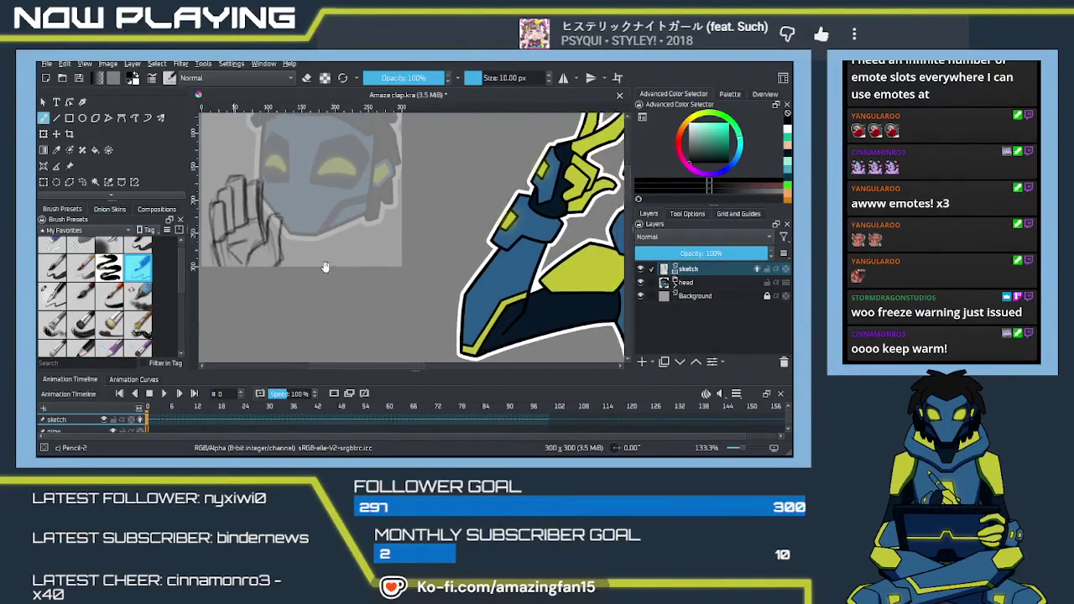
scroll(328, 265, "right", 5)
scroll(345, 260, "down", 3)
scroll(348, 259, "down", 2)
scroll(356, 253, "down", 1)
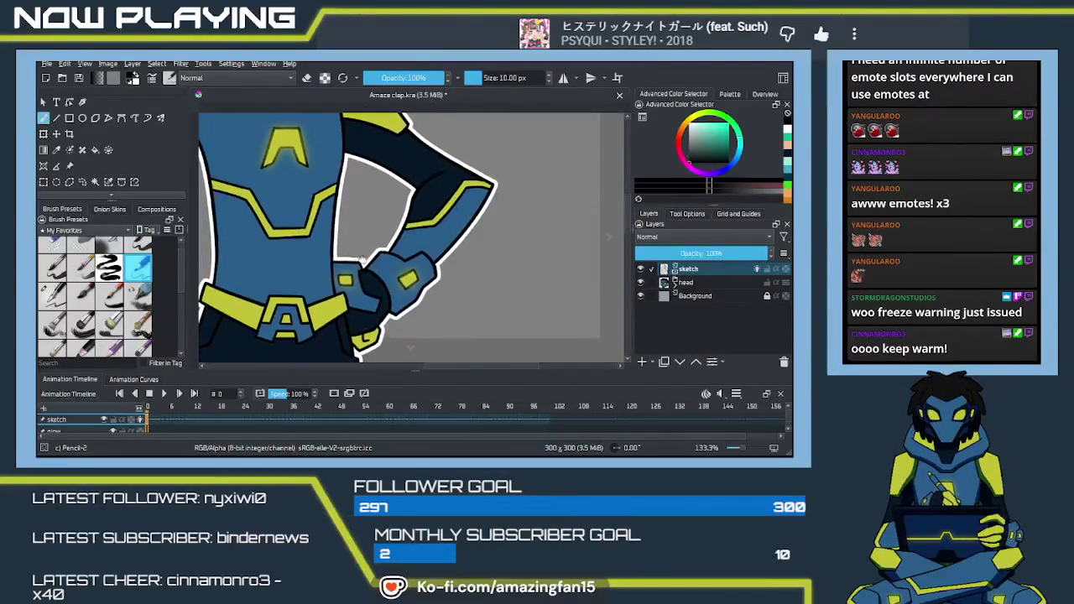
scroll(356, 253, "up", 3)
scroll(365, 267, "left", 2)
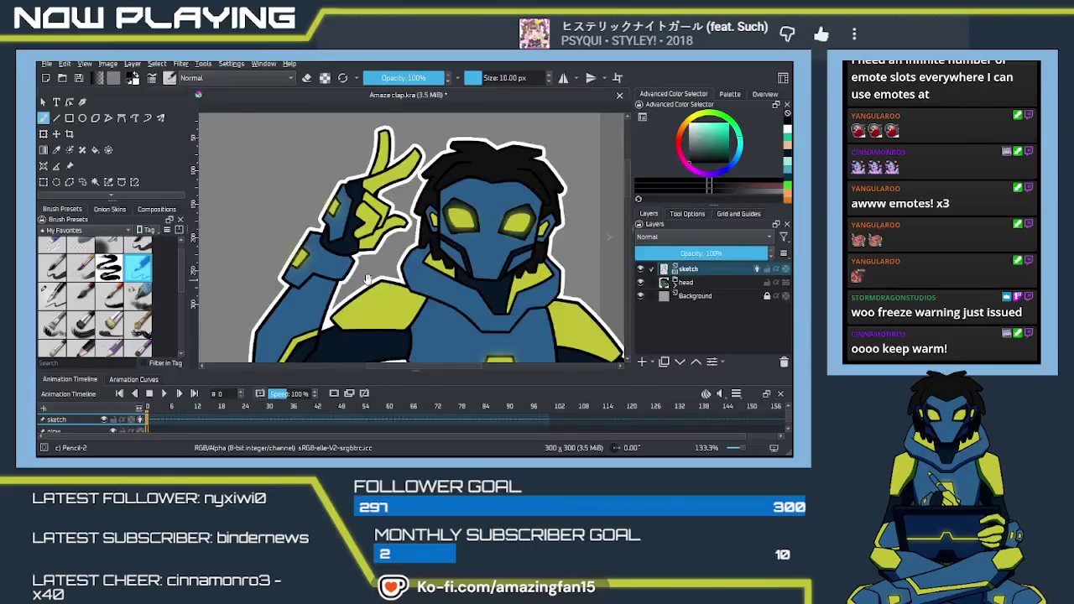
scroll(373, 280, "left", 3)
scroll(411, 270, "left", 3)
scroll(448, 261, "right", 2)
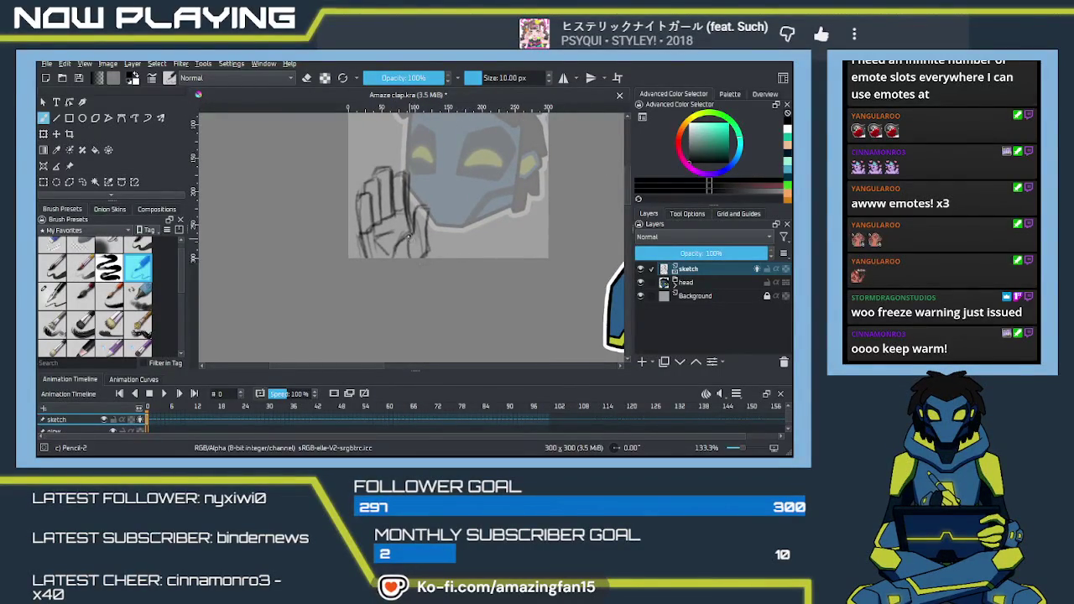
Clear the old rough hand sketch from the sketch layer.
mouse_move(402, 214)
left_mouse_down()
mouse_move(336, 280)
mouse_move(275, 254)
mouse_move(281, 263)
left_mouse_up()
left_click_drag(298, 223, 283, 298)
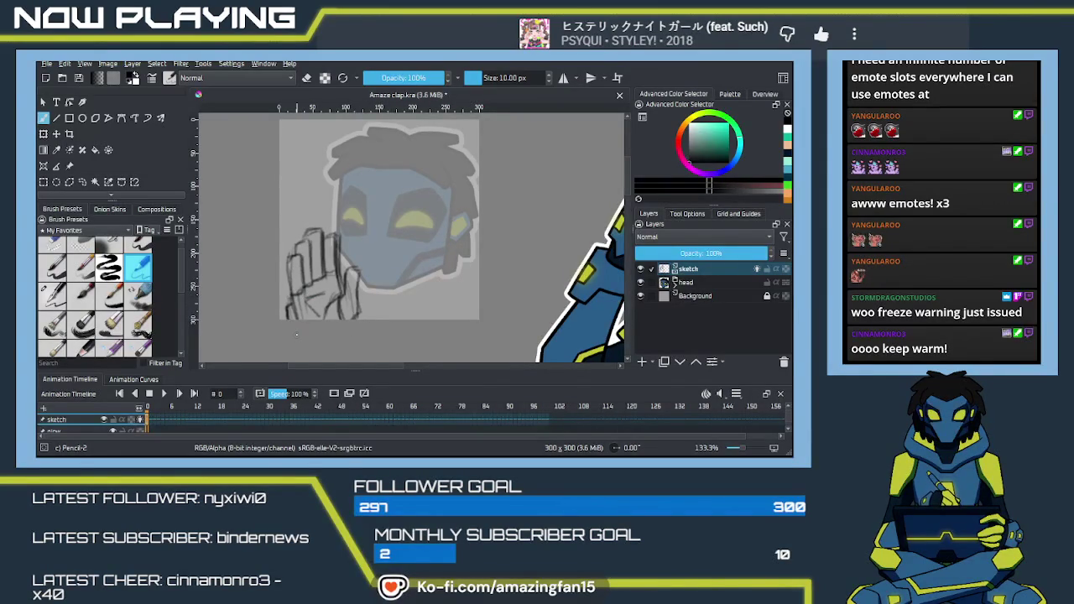
key("Delete")
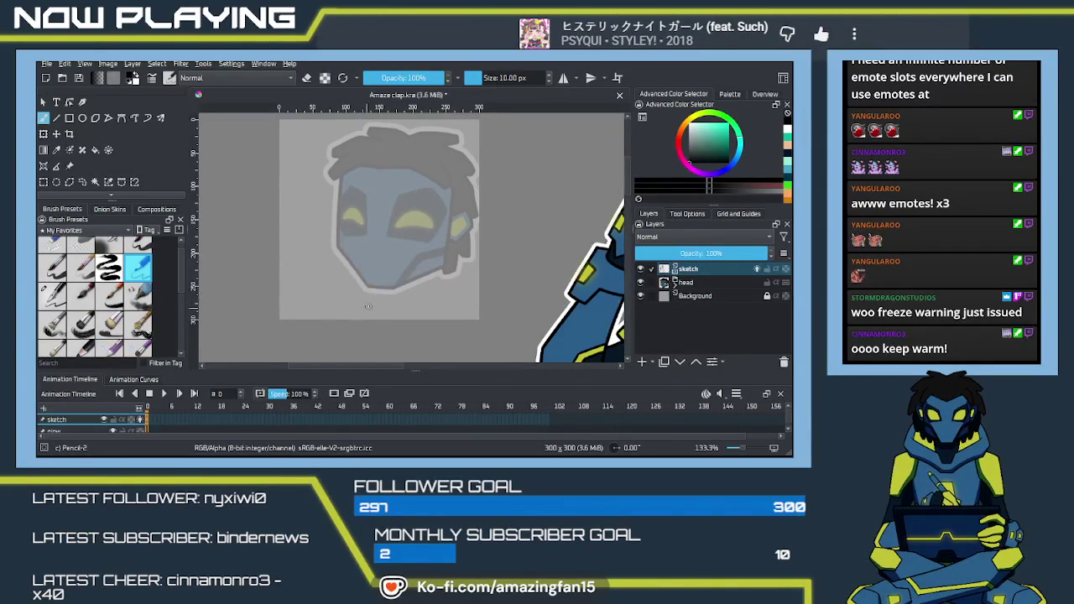
Sketch new hand strokes over the lower jaw and neck area.
mouse_move(348, 305)
left_mouse_down()
mouse_move(355, 292)
mouse_move(407, 319)
left_mouse_up()
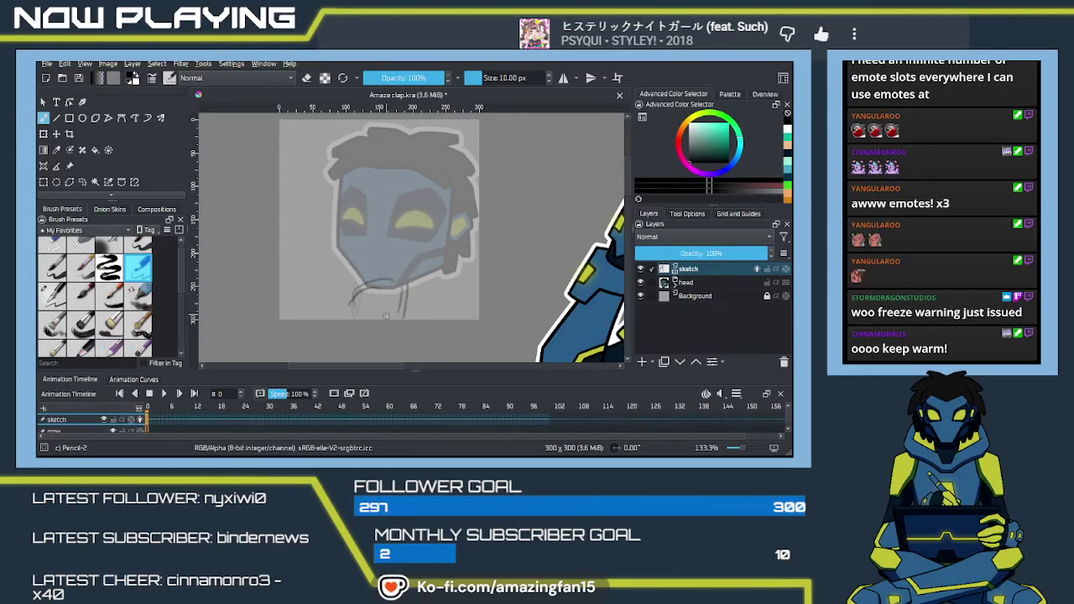
key("ctrl+z")
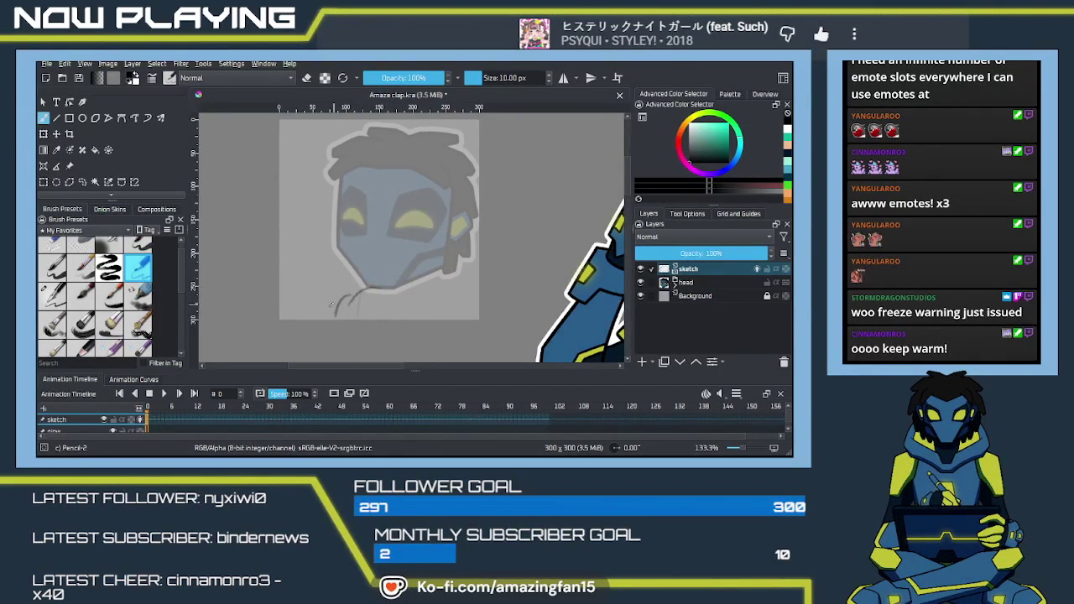
left_click_drag(394, 292, 391, 318)
mouse_move(344, 290)
left_mouse_down()
mouse_move(338, 321)
mouse_move(404, 250)
mouse_move(366, 291)
mouse_move(350, 250)
left_mouse_up()
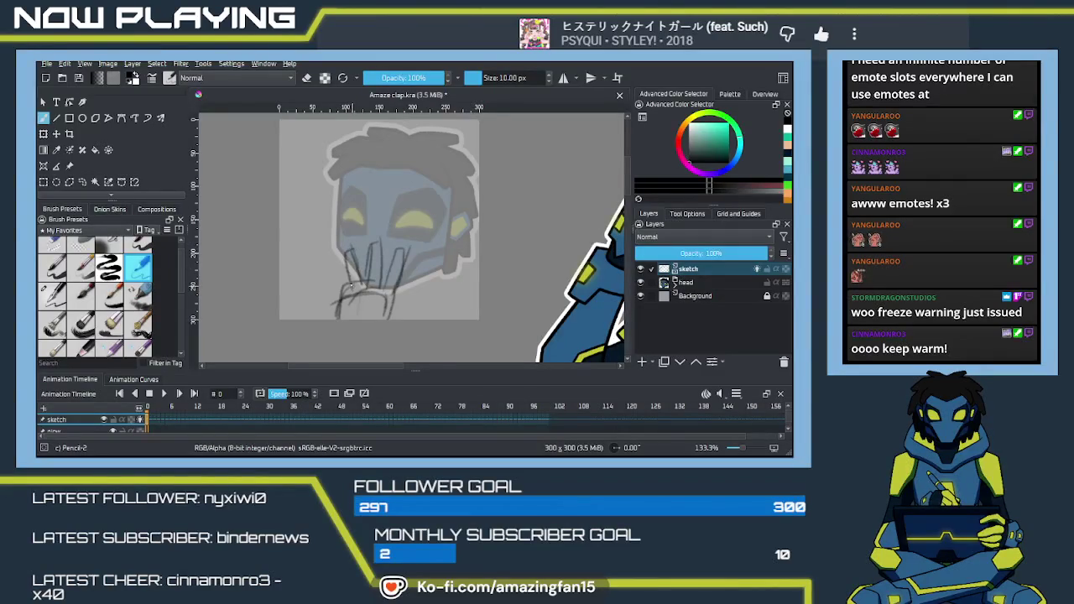
left_click_drag(320, 277, 339, 290)
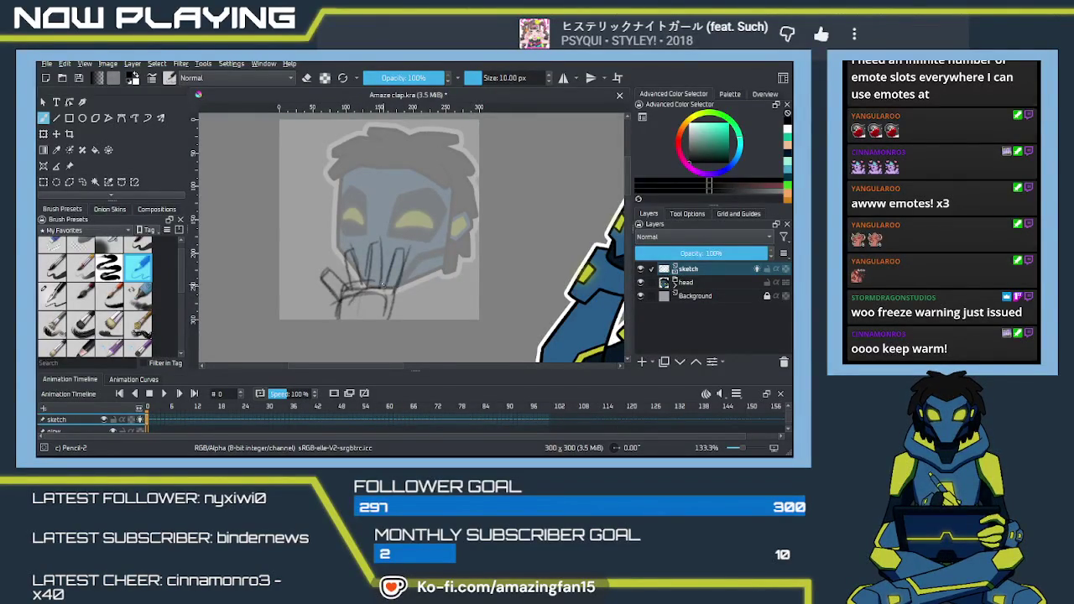
left_click_drag(394, 294, 389, 318)
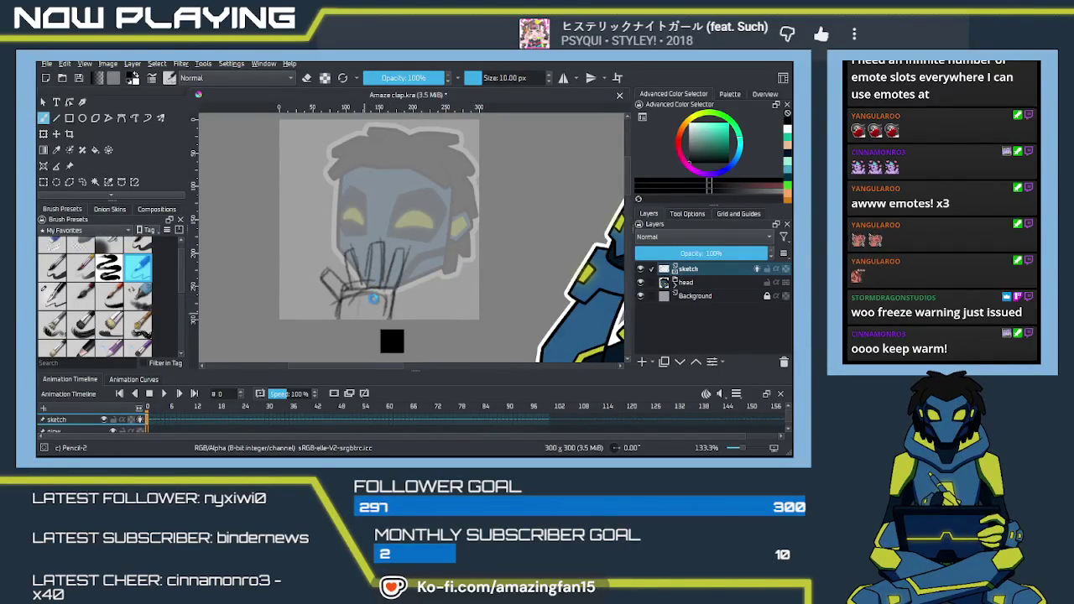
key("ctrl+t")
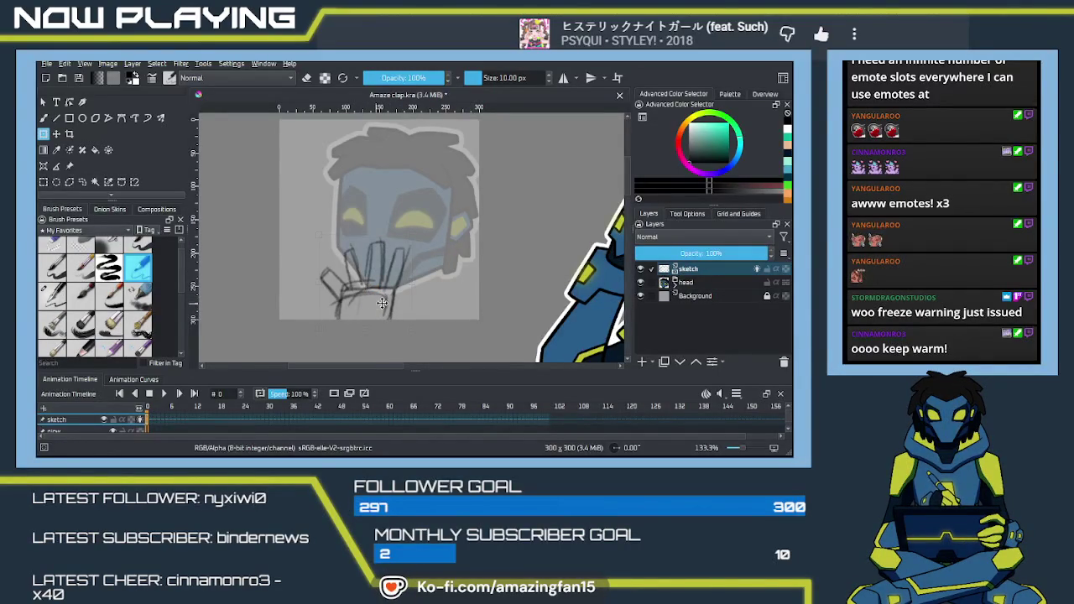
Rotate and shift the hand sketch into place, apply it, then clear it off the face.
left_click_drag(375, 303, 383, 304)
left_click_drag(413, 240, 378, 281)
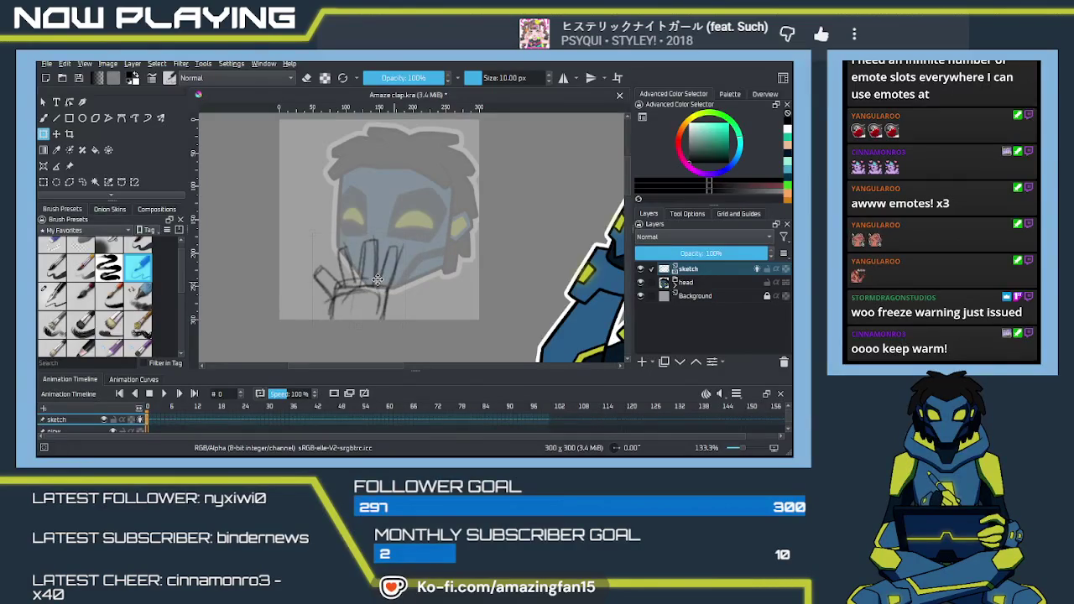
left_click_drag(382, 278, 388, 280)
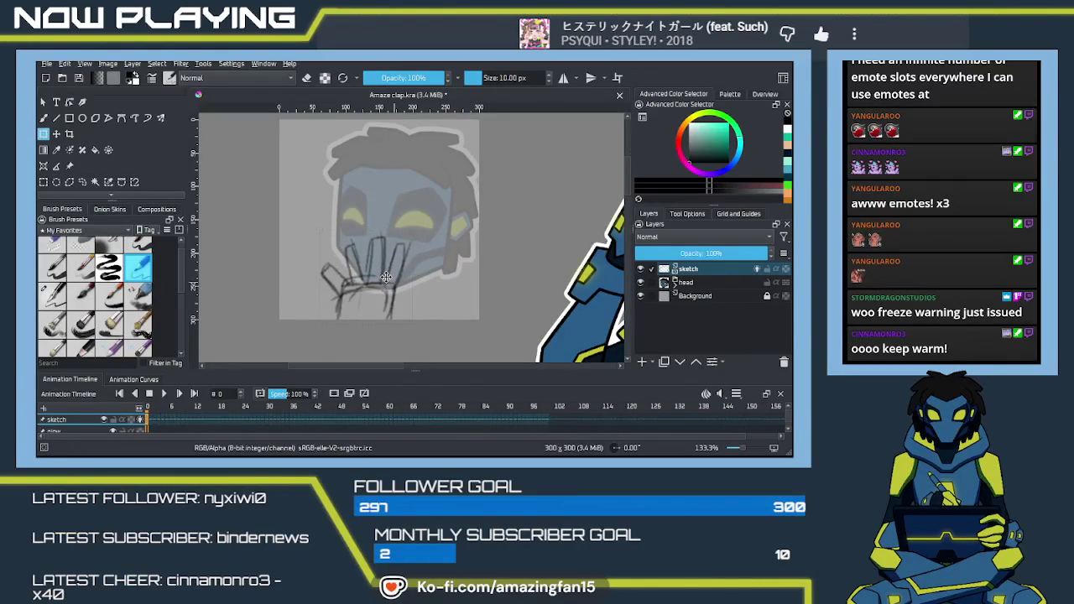
left_click_drag(388, 280, 387, 287)
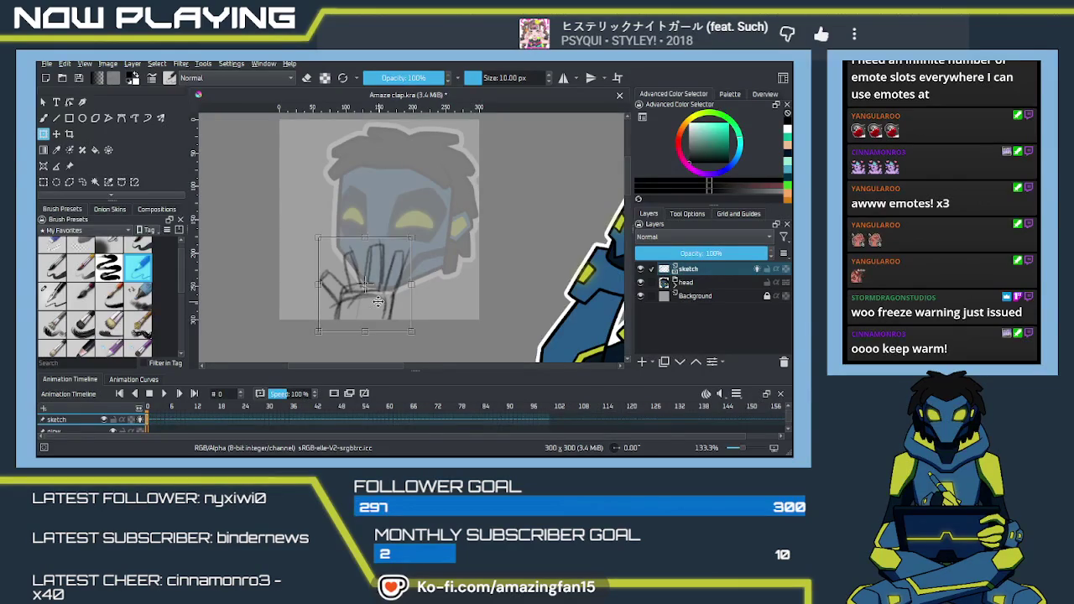
key("Return")
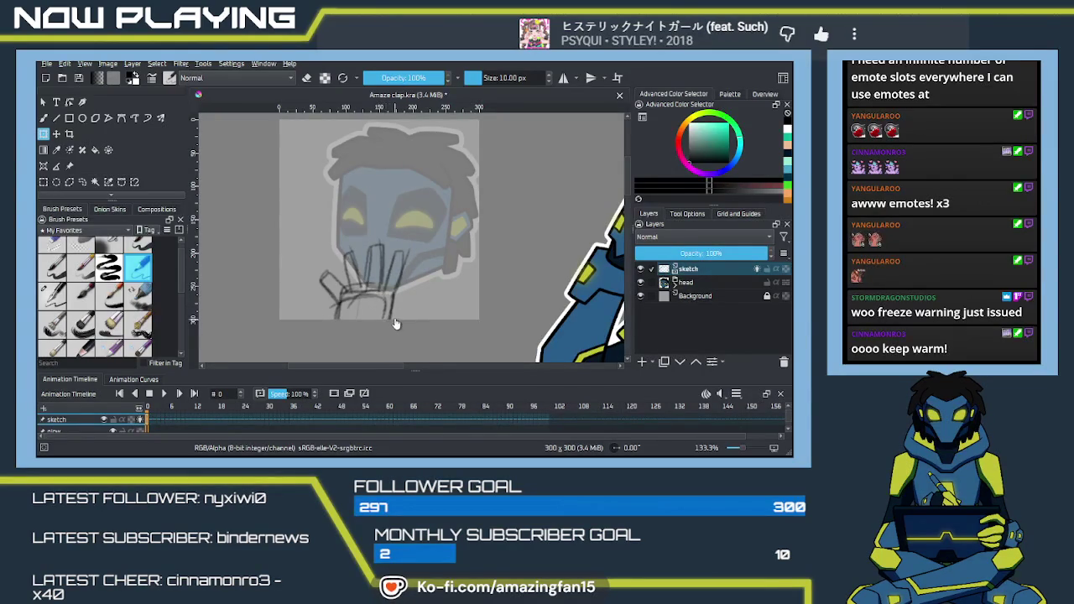
key("Delete")
Sketch fresh curved finger strokes and an arch across the lower face in pencil.
key("b")
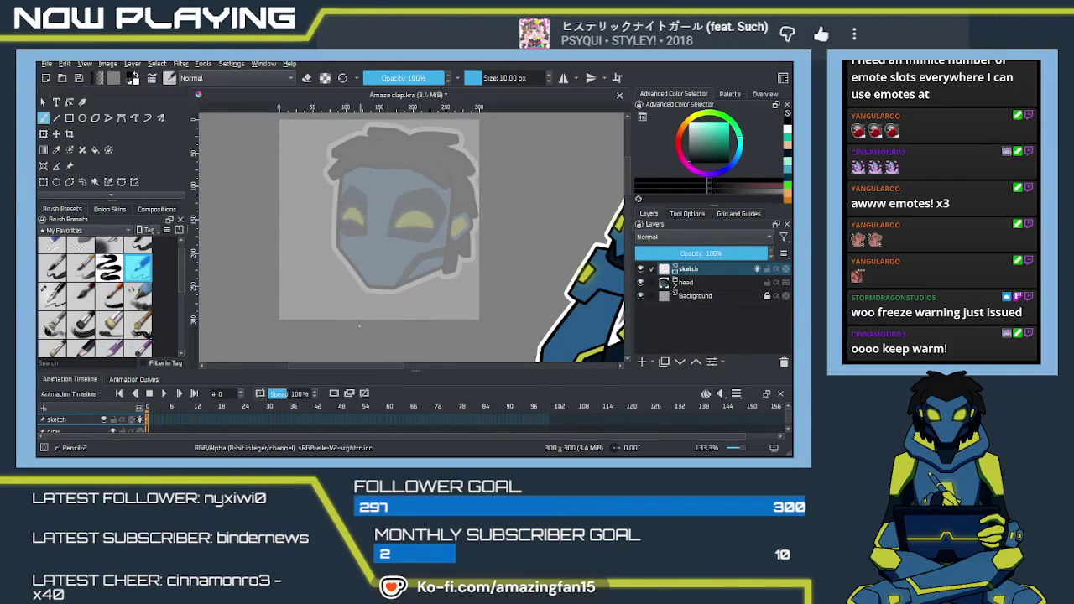
left_click_drag(305, 294, 305, 312)
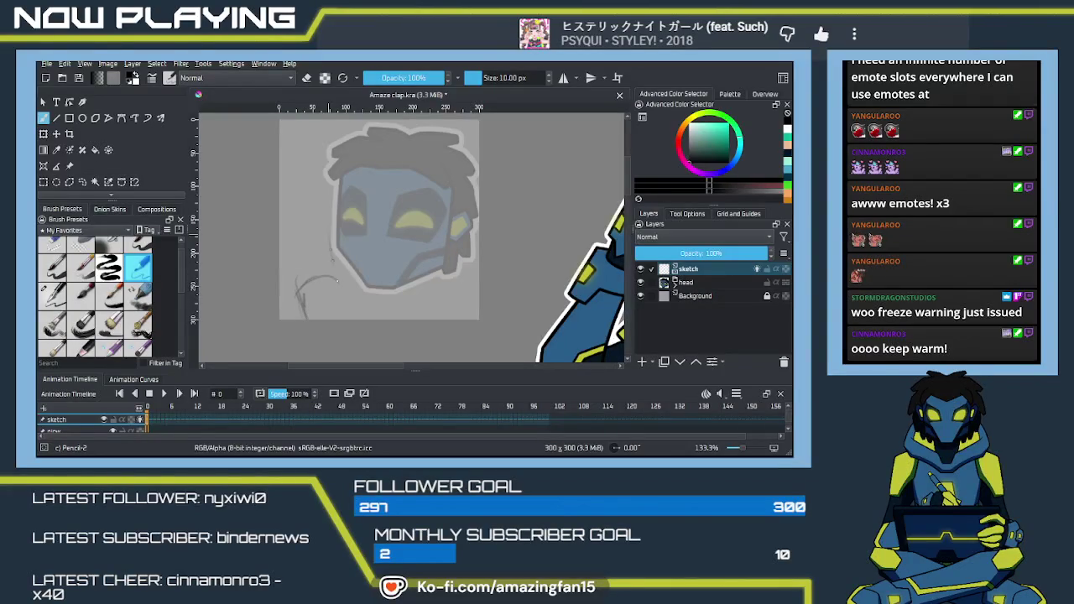
mouse_move(320, 232)
left_mouse_down()
mouse_move(294, 256)
mouse_move(295, 291)
left_mouse_up()
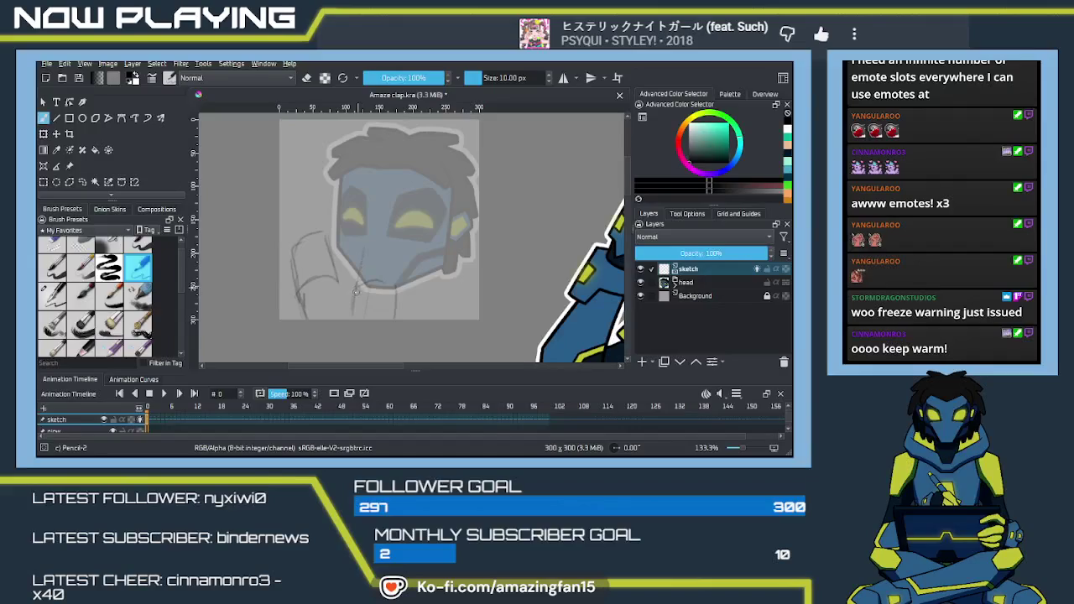
mouse_move(369, 251)
left_mouse_down()
mouse_move(399, 248)
mouse_move(403, 299)
left_mouse_up()
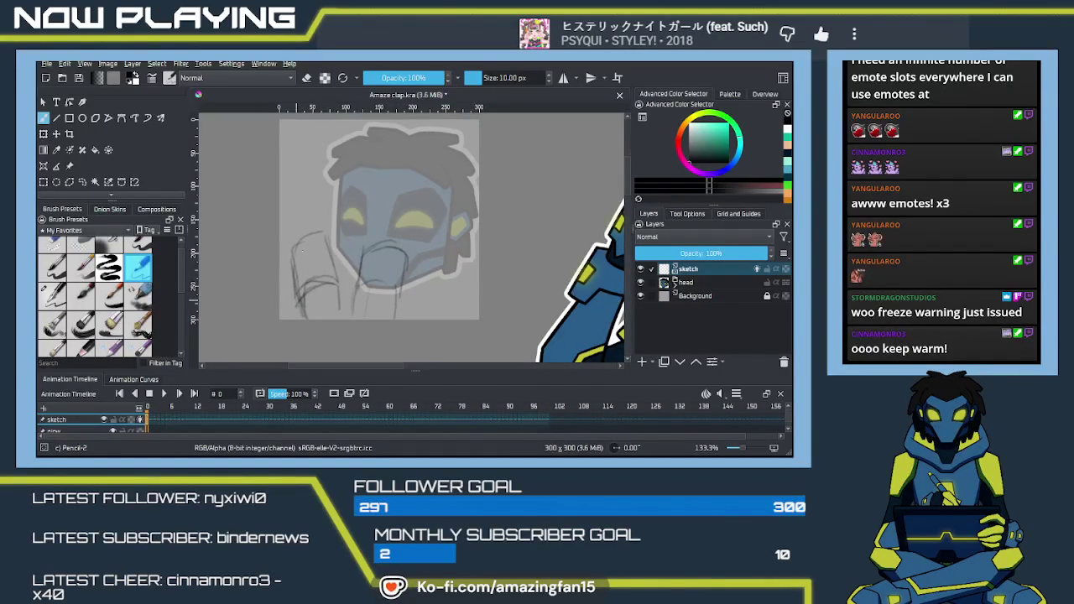
left_click_drag(353, 267, 351, 317)
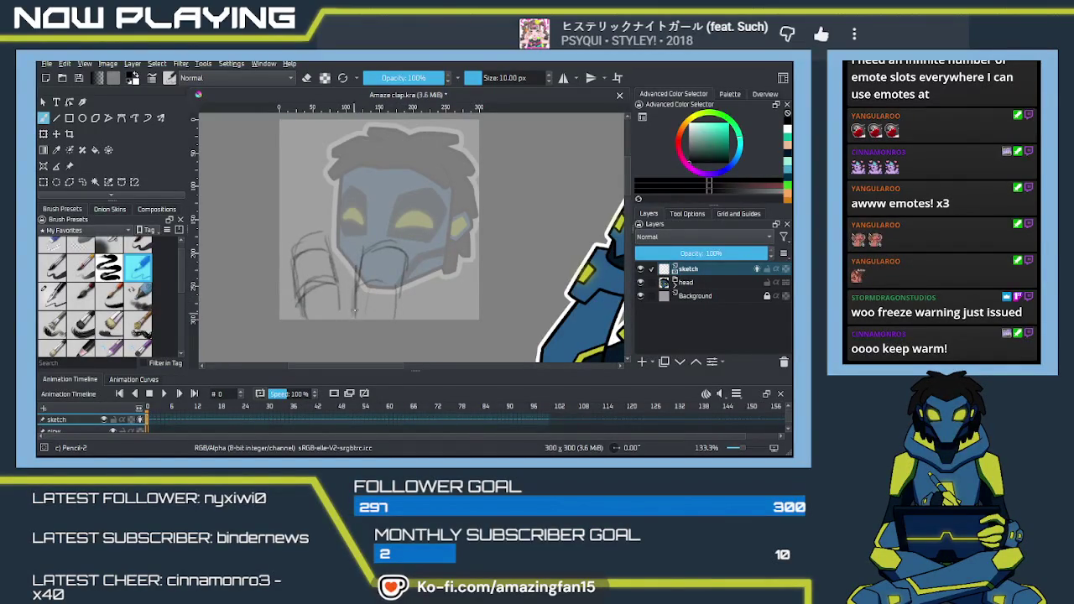
left_click_drag(358, 258, 354, 308)
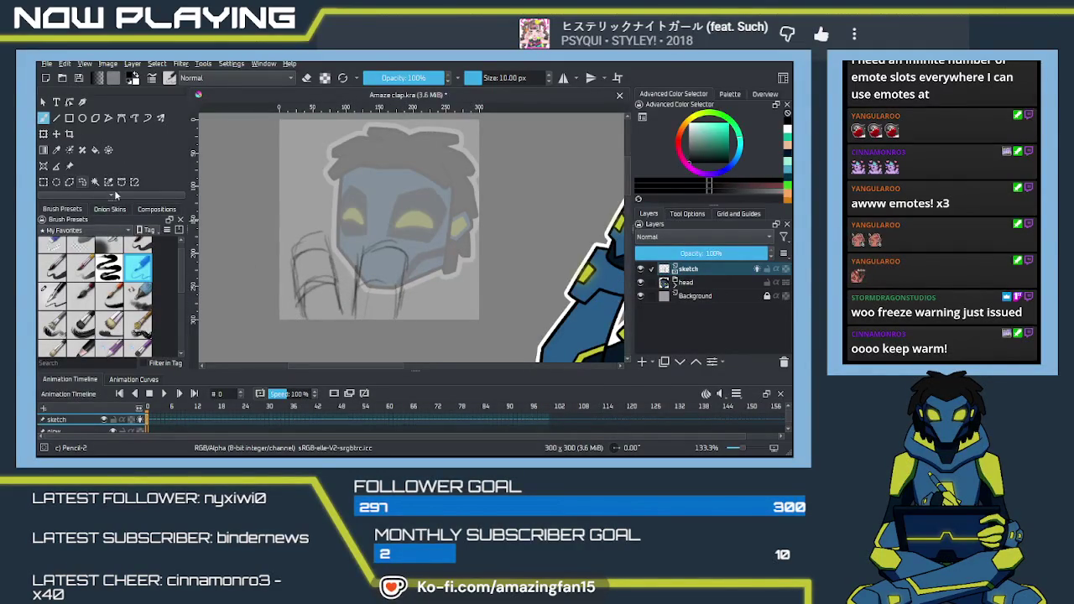
Freehand-select the left hand sketch, nudge it slightly left and deselect.
key("ctrl+r")
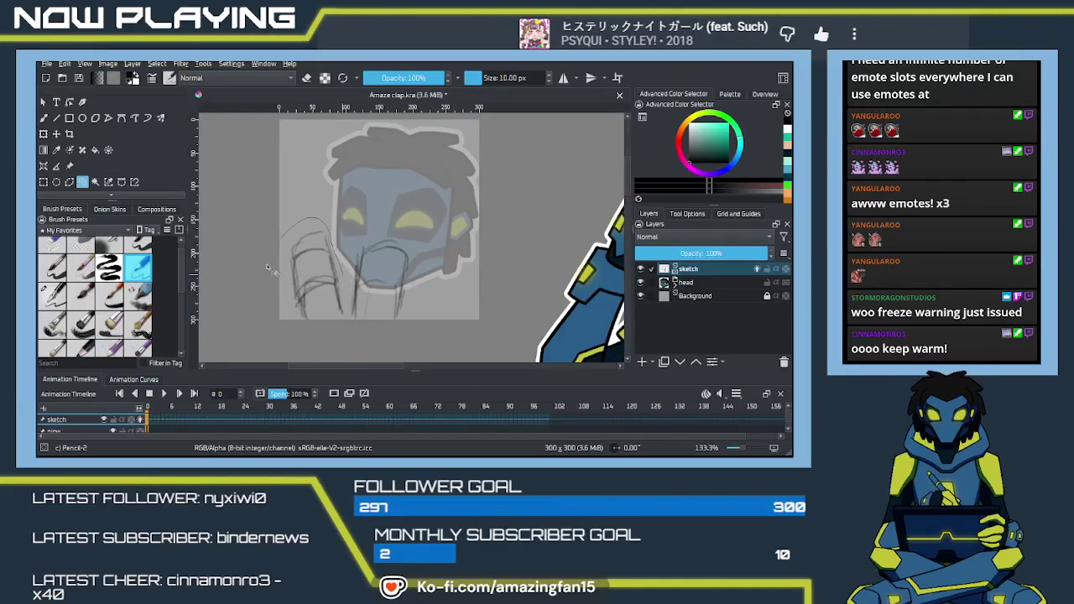
left_click_drag(353, 320, 342, 262)
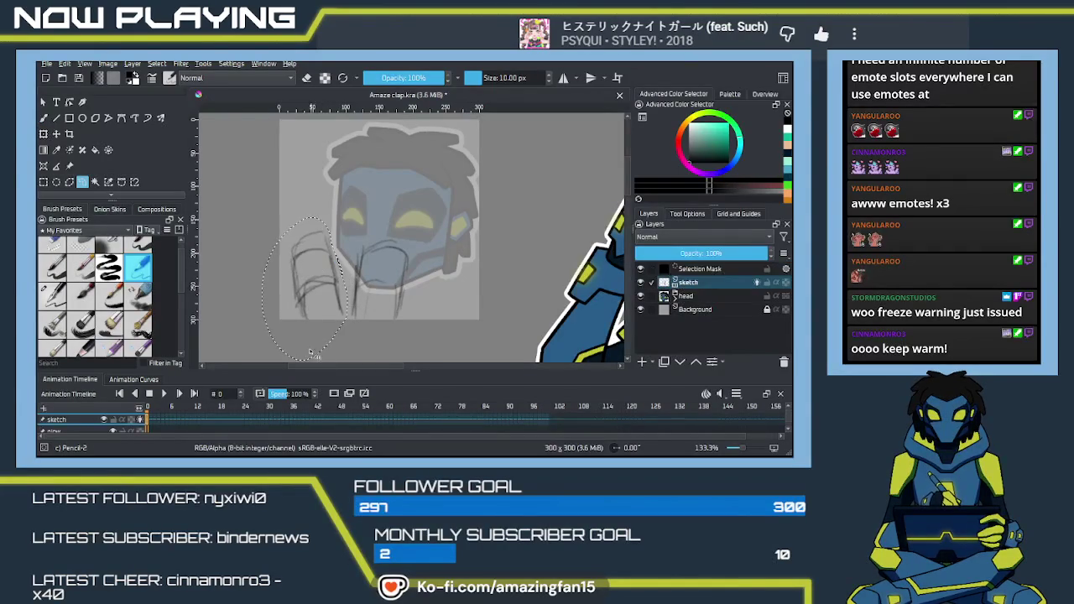
key("ctrl+t")
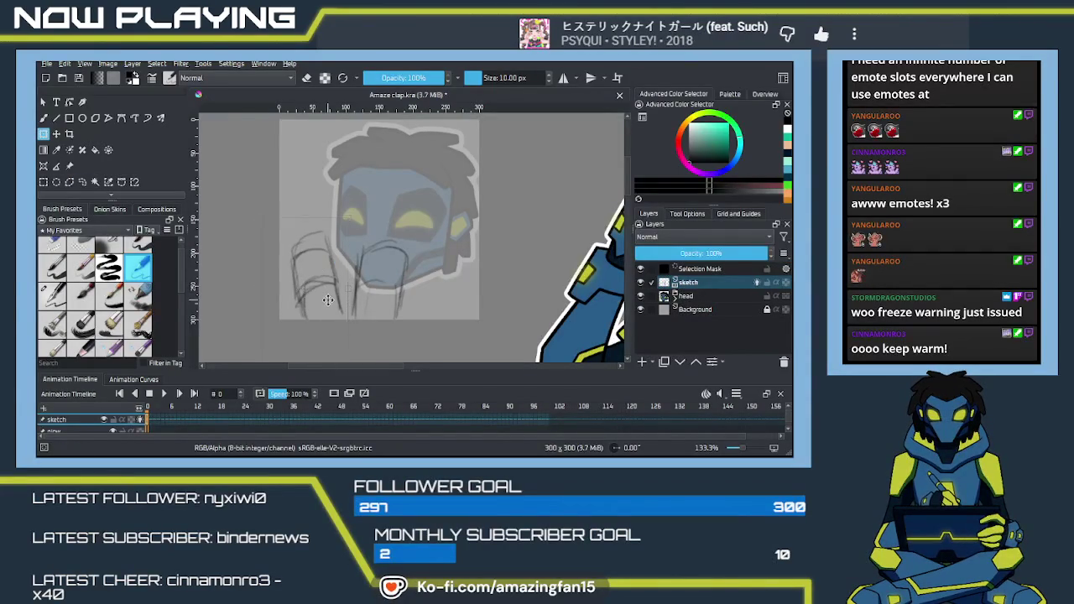
left_click_drag(327, 300, 323, 300)
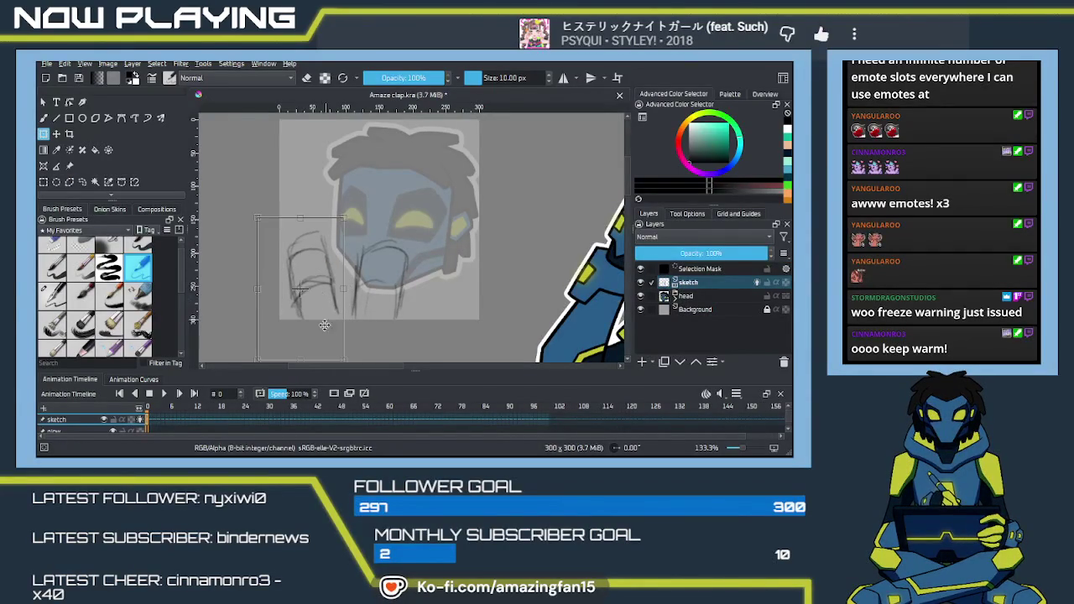
key("Return")
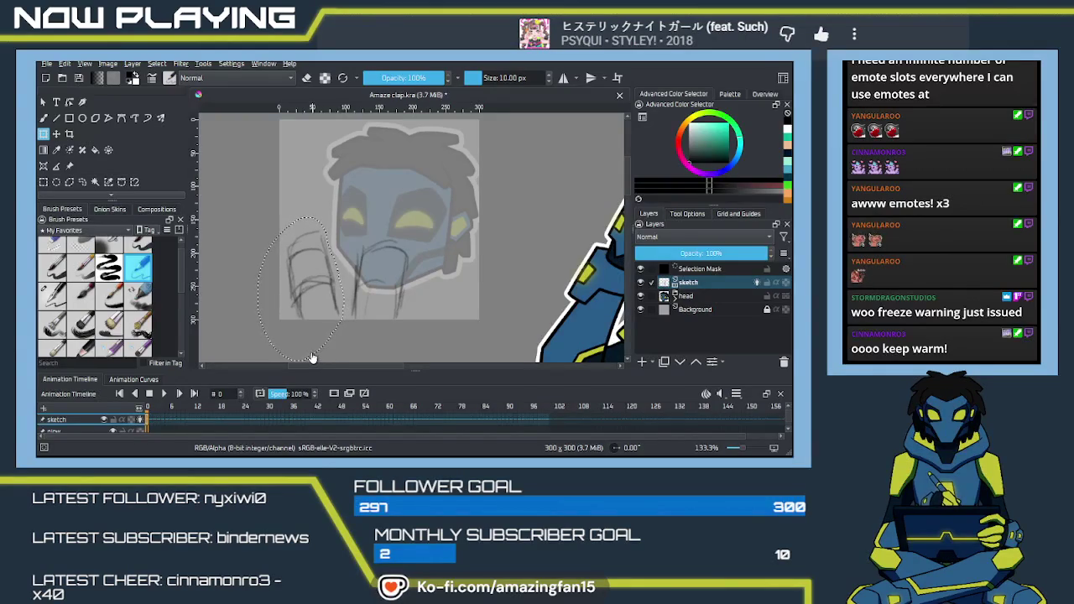
key("ctrl+shift+a")
key("b")
mouse_move(302, 260)
left_mouse_down()
mouse_move(298, 324)
mouse_move(353, 318)
left_mouse_up()
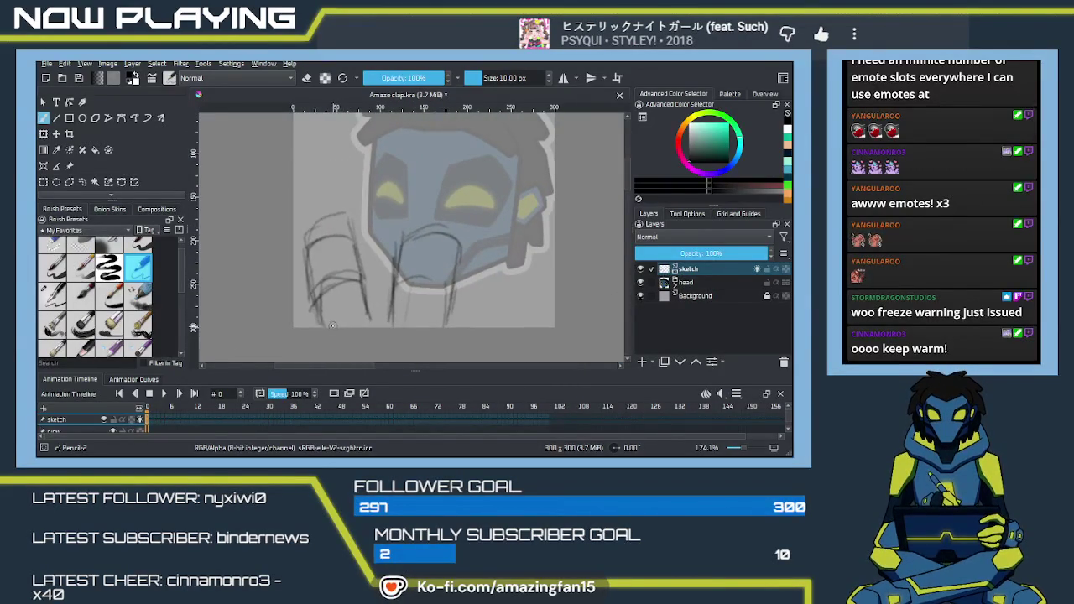
Draw the left hand's separate fingers and its bottom edge in pencil.
mouse_move(333, 324)
left_mouse_down()
mouse_move(281, 286)
mouse_move(296, 347)
left_mouse_up()
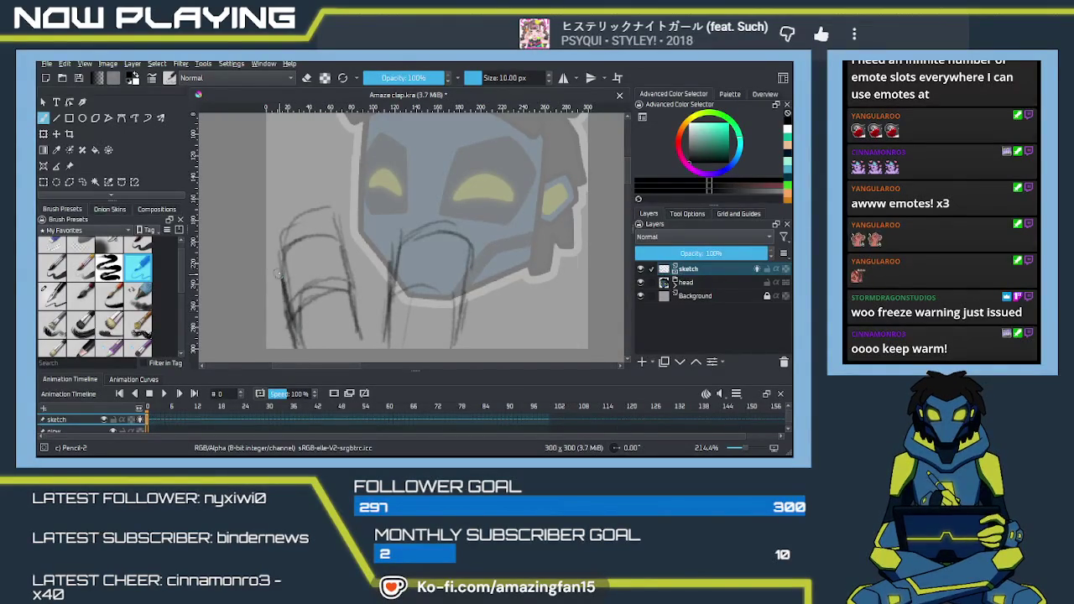
left_click_drag(282, 264, 304, 314)
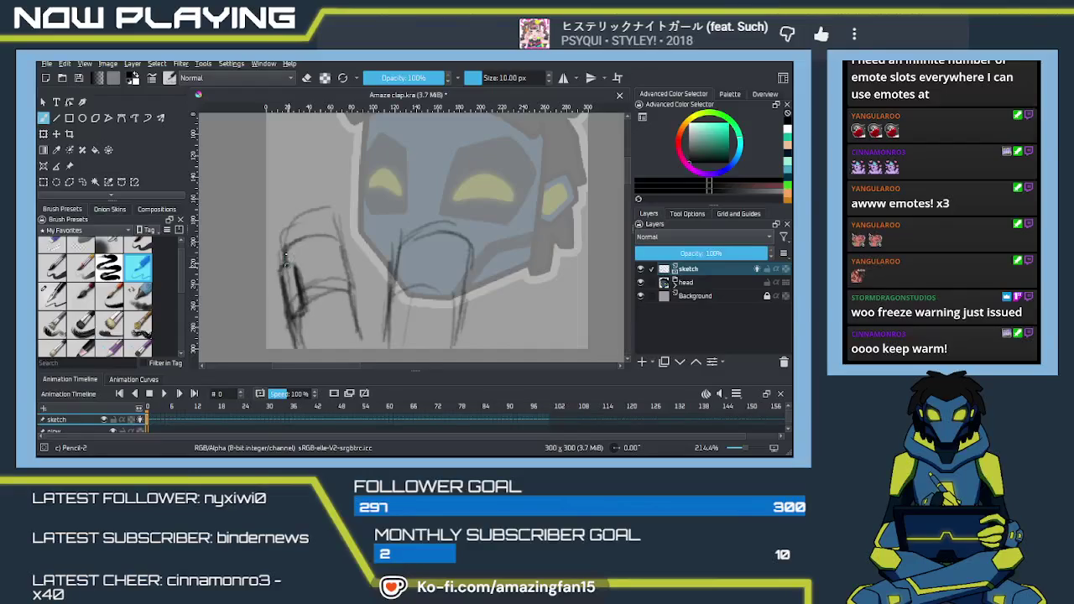
left_click_drag(304, 243, 316, 307)
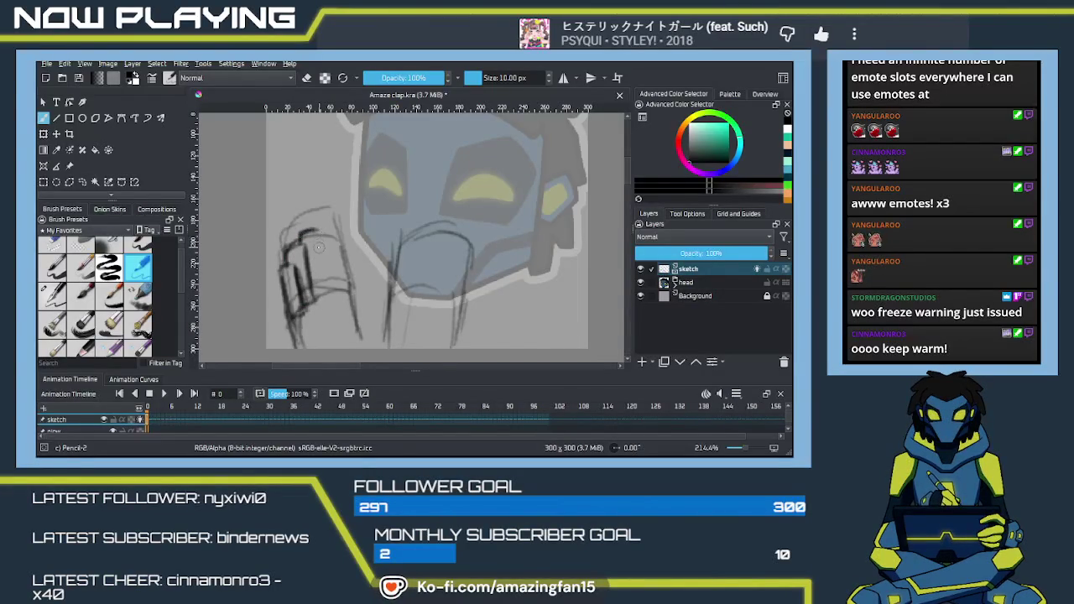
left_click_drag(321, 225, 328, 294)
left_click_drag(321, 238, 324, 295)
left_click_drag(320, 219, 334, 288)
left_click_drag(326, 232, 332, 288)
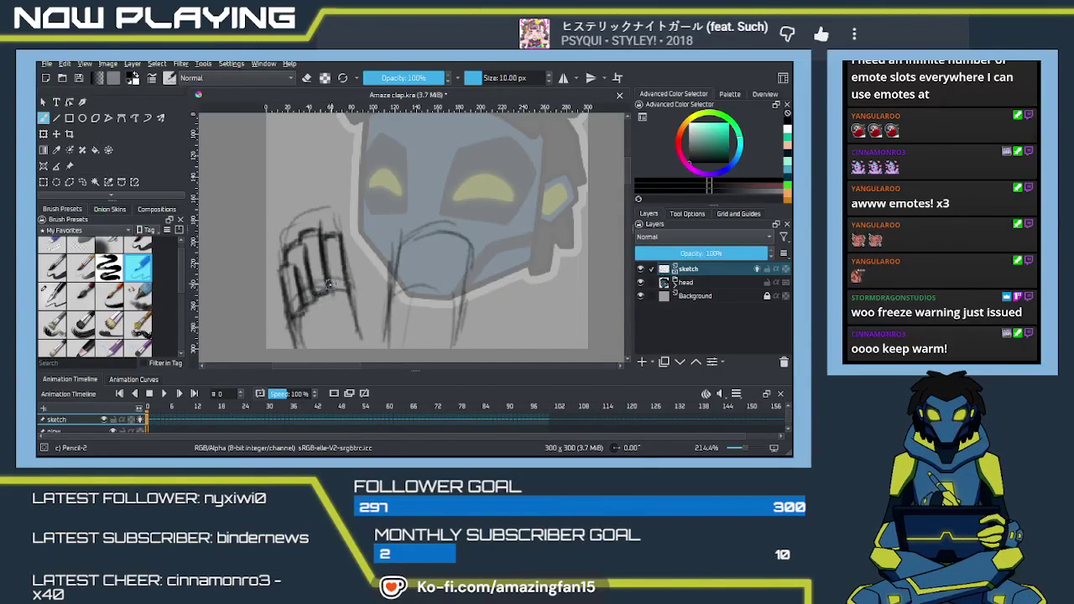
left_click_drag(316, 283, 315, 304)
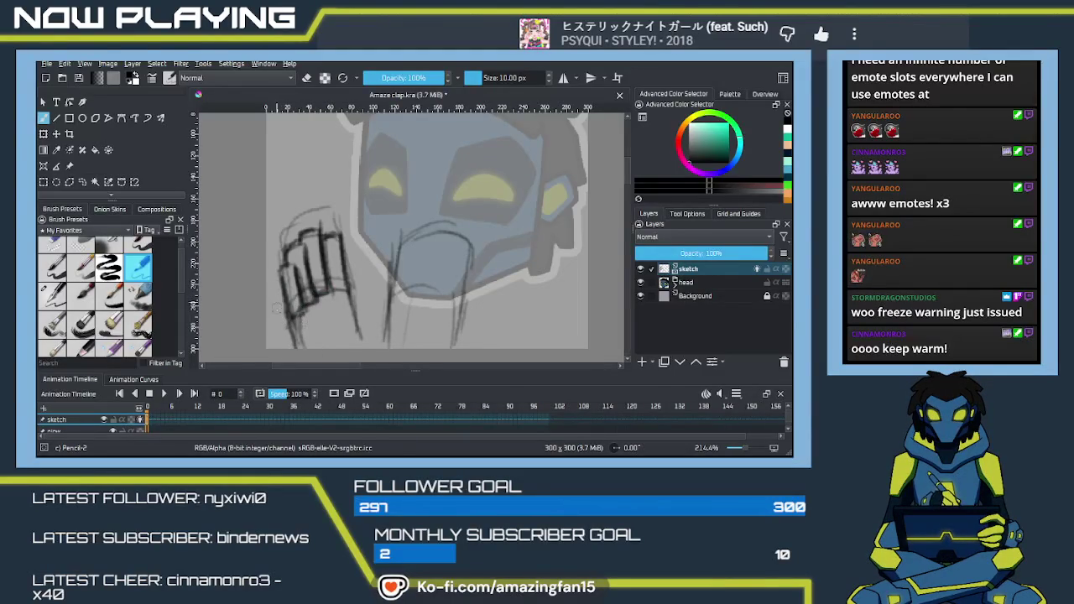
Refine the left hand's finger outlines and palm edge, and start the second hand's side.
left_click_drag(427, 309, 388, 261)
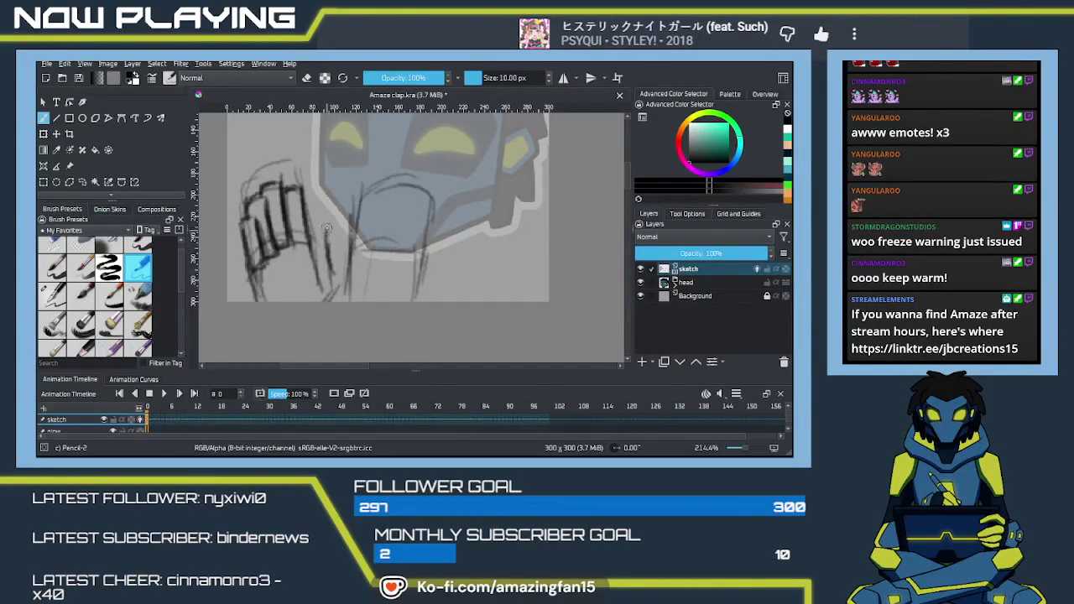
mouse_move(312, 233)
left_mouse_down()
mouse_move(316, 268)
mouse_move(296, 299)
left_mouse_up()
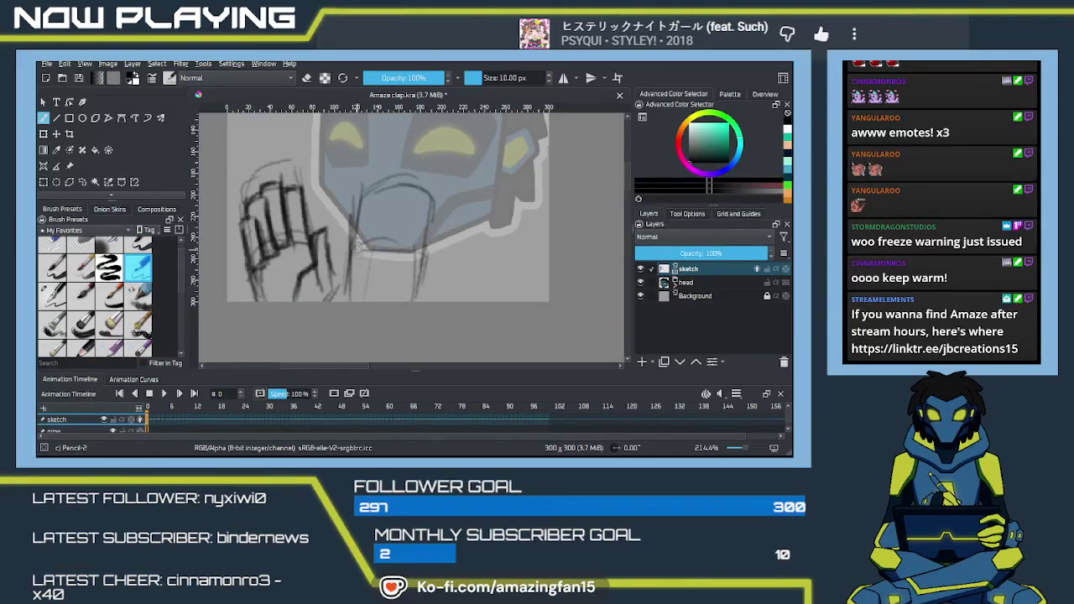
left_click_drag(422, 255, 414, 286)
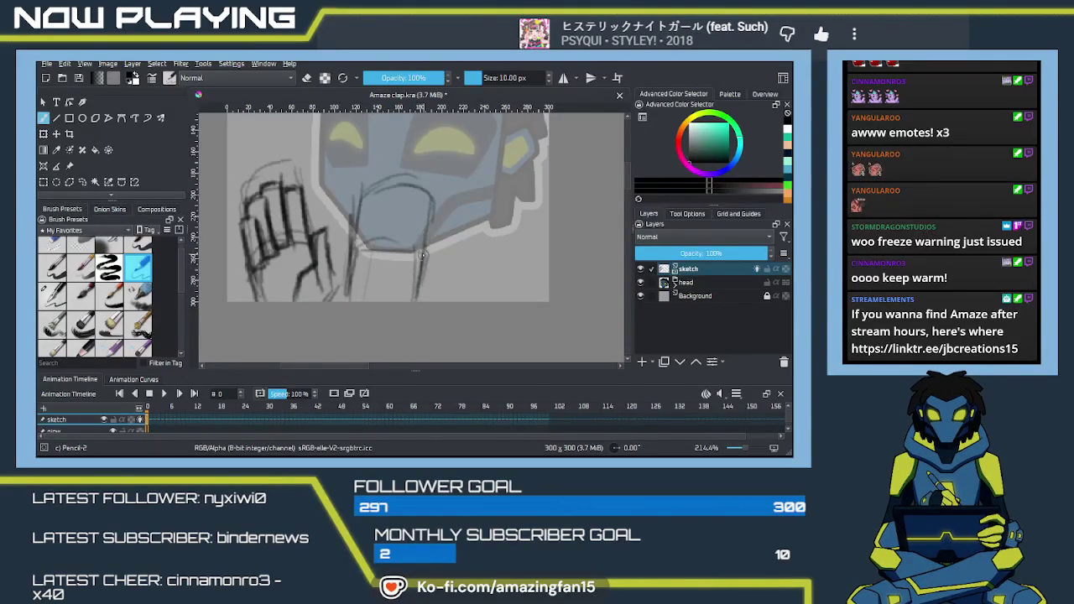
left_click_drag(428, 228, 434, 186)
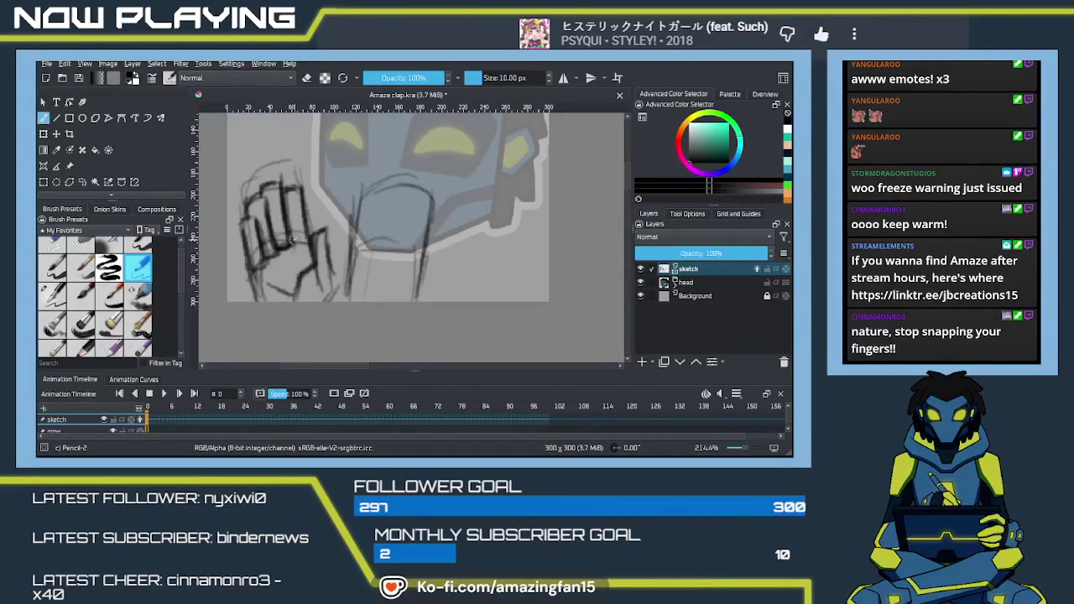
left_click_drag(298, 184, 308, 243)
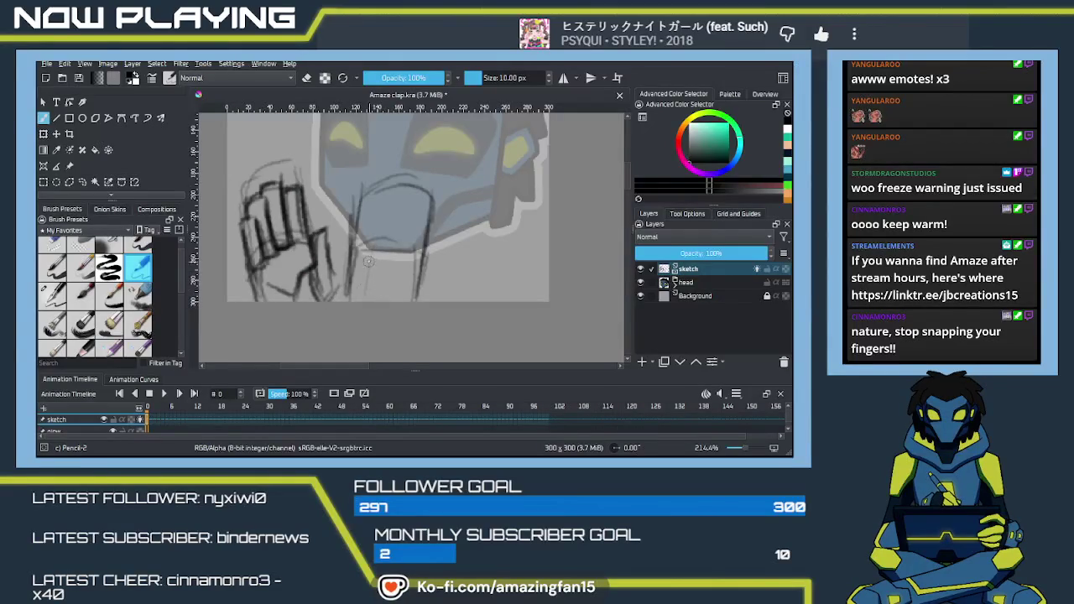
scroll(367, 266, "up", 2)
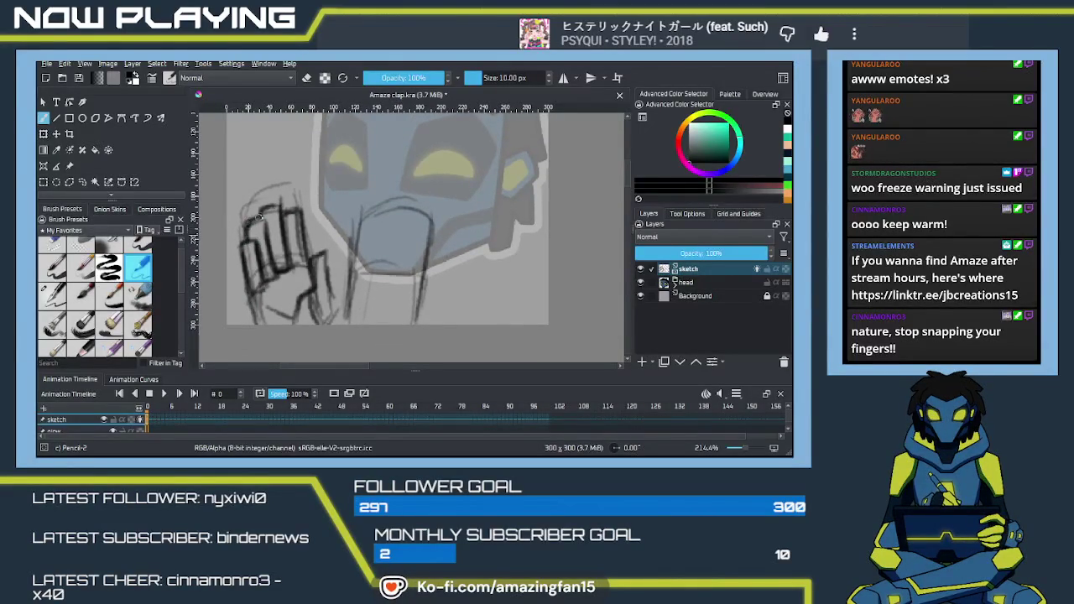
left_click_drag(260, 221, 273, 261)
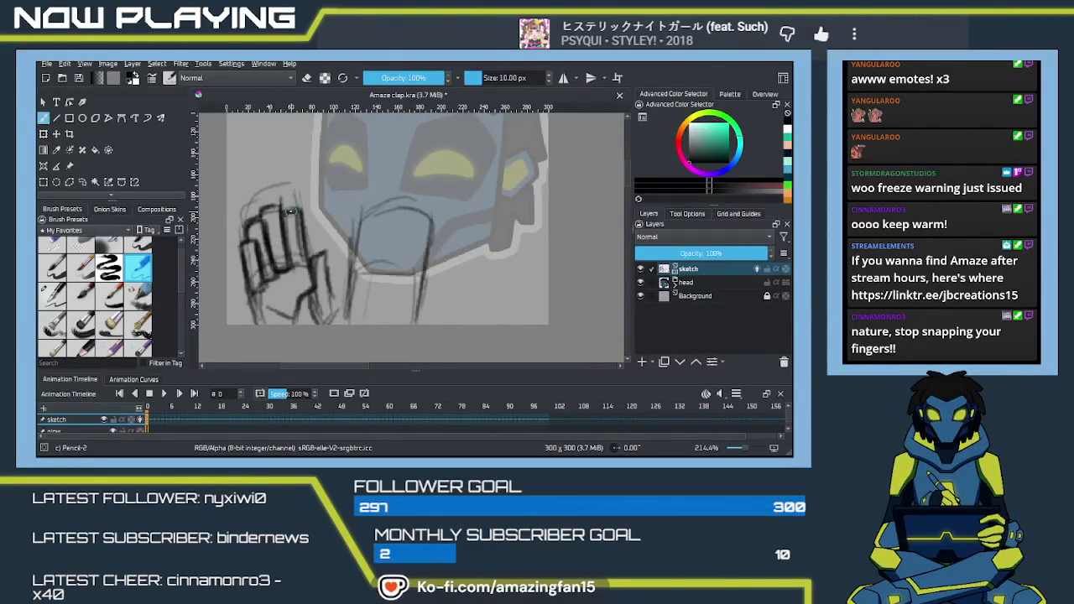
left_click_drag(300, 205, 299, 256)
mouse_move(408, 291)
left_mouse_down()
mouse_move(356, 265)
mouse_move(362, 283)
left_mouse_up()
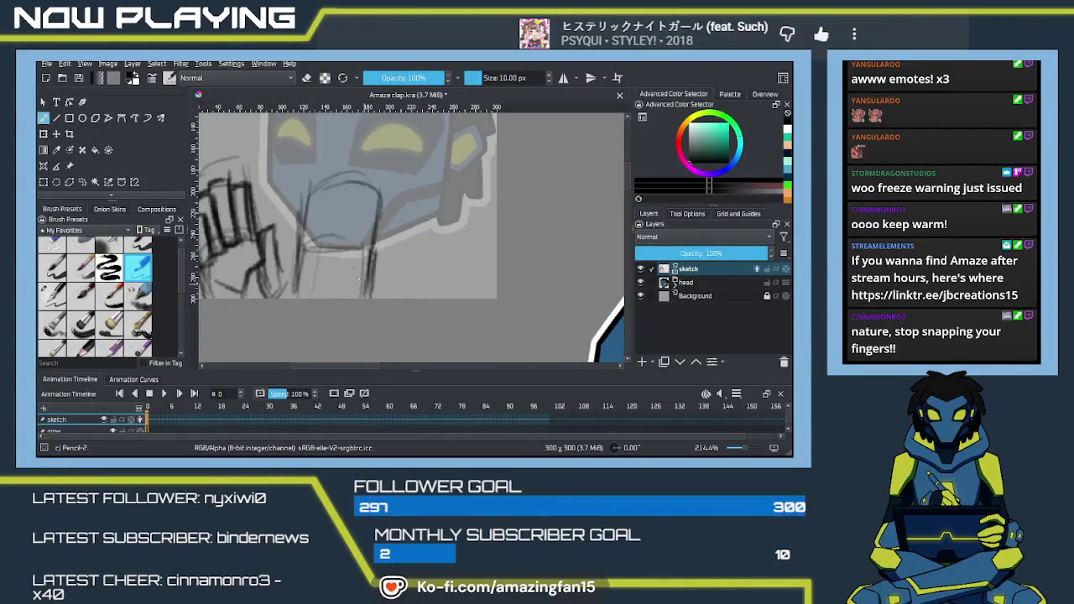
Draw the second hand's finger lines over the mask's chin, undoing one misplaced stroke.
mouse_move(377, 235)
left_mouse_down()
mouse_move(377, 267)
mouse_move(359, 206)
mouse_move(352, 298)
left_mouse_up()
key("ctrl+z")
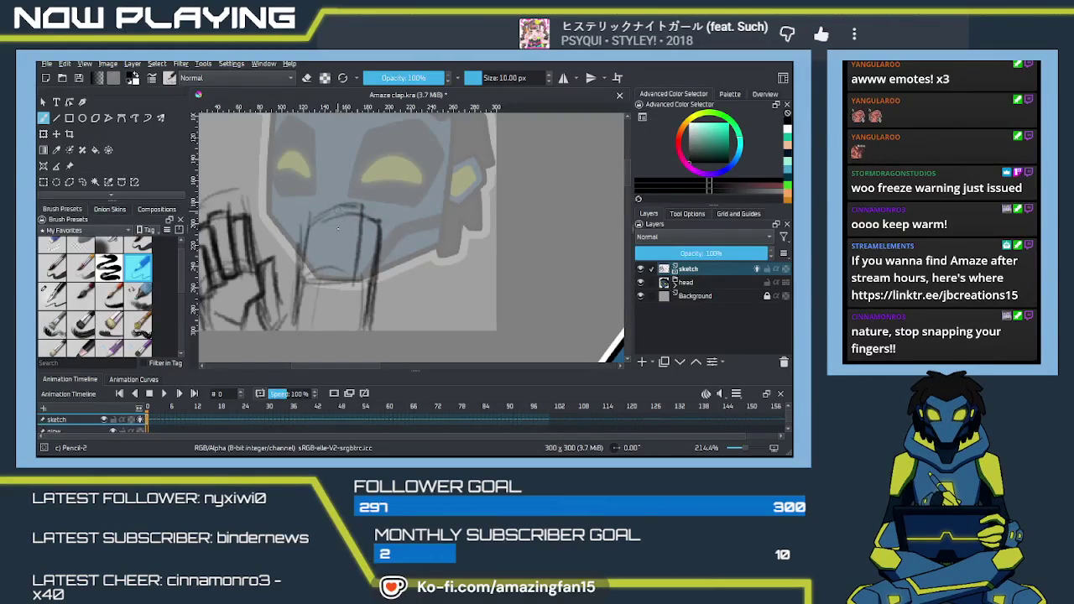
left_click_drag(338, 210, 336, 277)
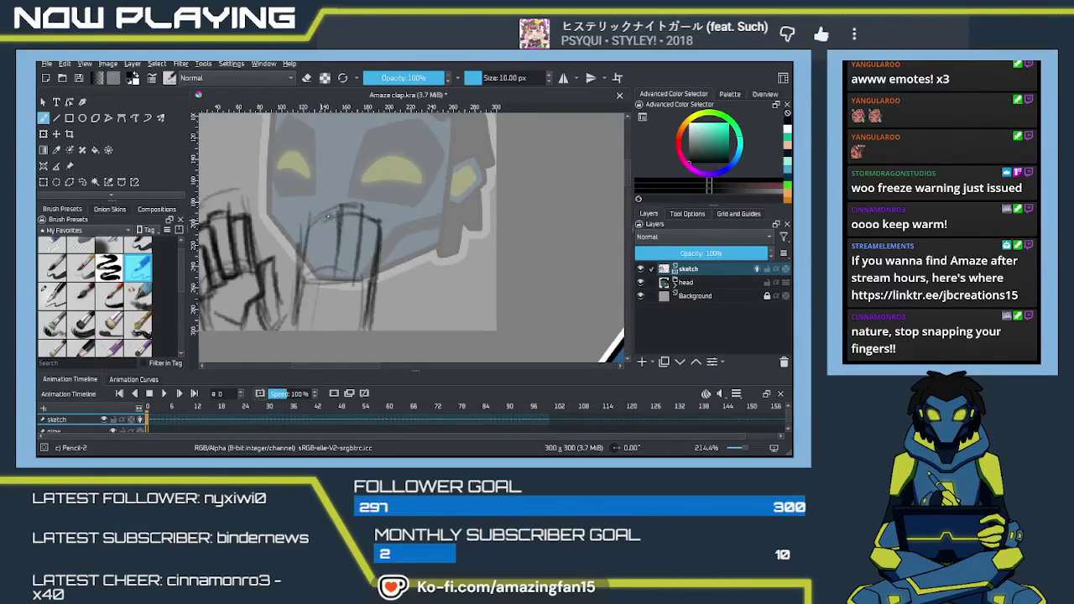
left_click_drag(319, 213, 319, 268)
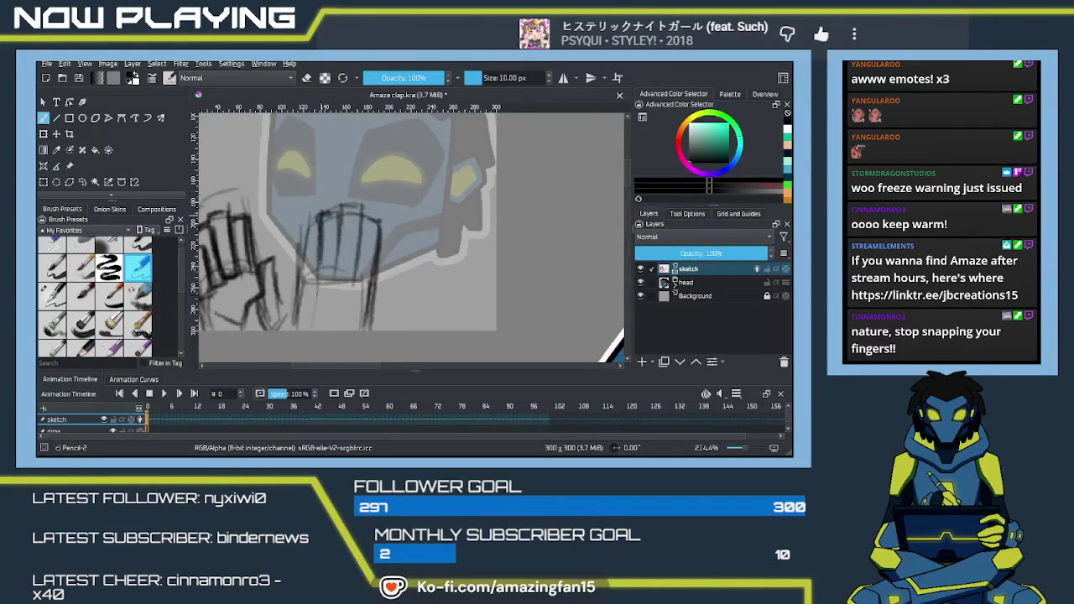
left_click_drag(318, 225, 297, 294)
left_click_drag(304, 250, 299, 283)
mouse_move(319, 223)
left_mouse_down()
mouse_move(319, 294)
mouse_move(339, 239)
mouse_move(335, 289)
left_mouse_up()
Round the second hand's fingertips, outline its outer side and mark its palm line.
mouse_move(358, 217)
left_mouse_down()
mouse_move(356, 289)
mouse_move(412, 232)
mouse_move(386, 237)
left_mouse_up()
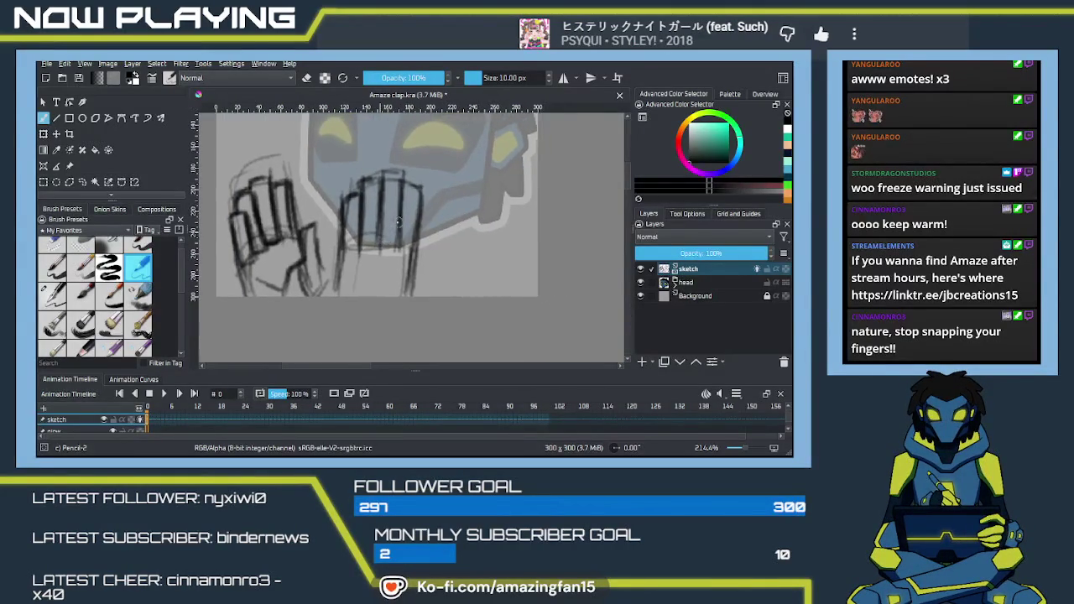
left_click_drag(358, 188, 406, 173)
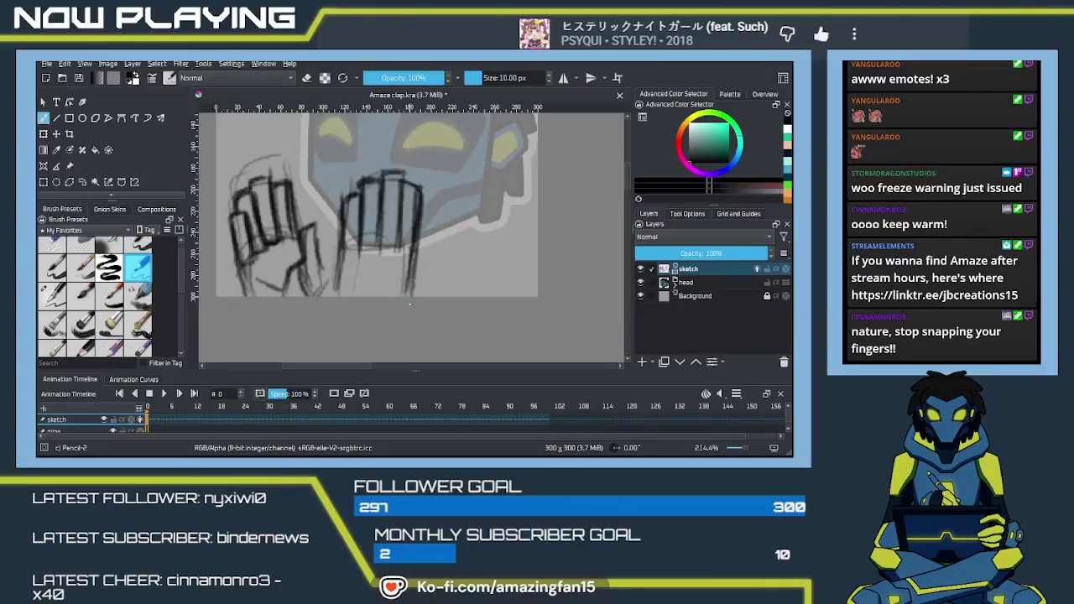
left_click_drag(410, 245, 413, 296)
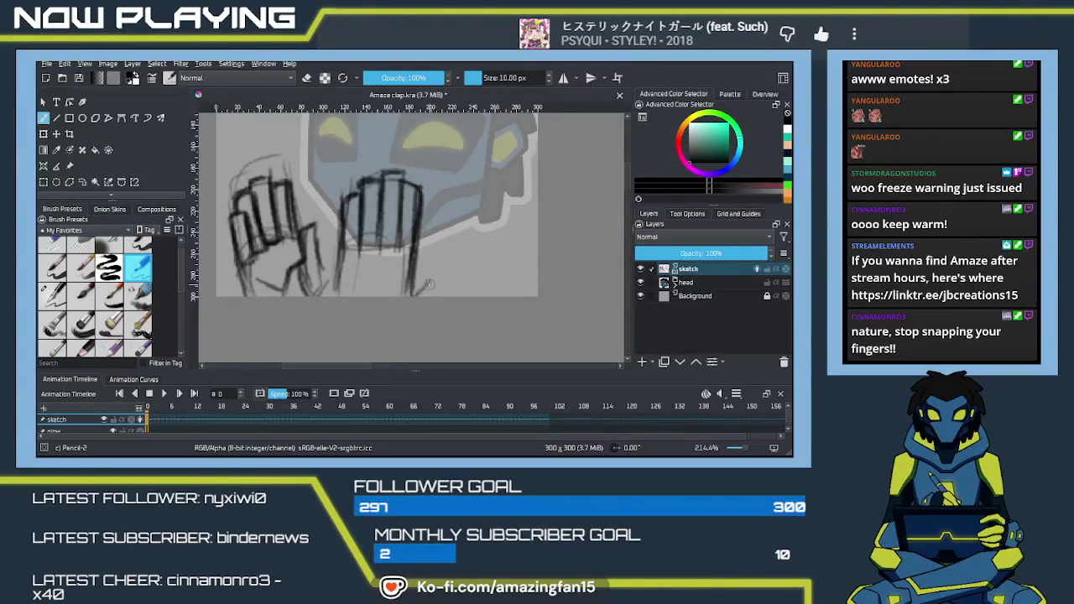
left_click_drag(425, 265, 434, 232)
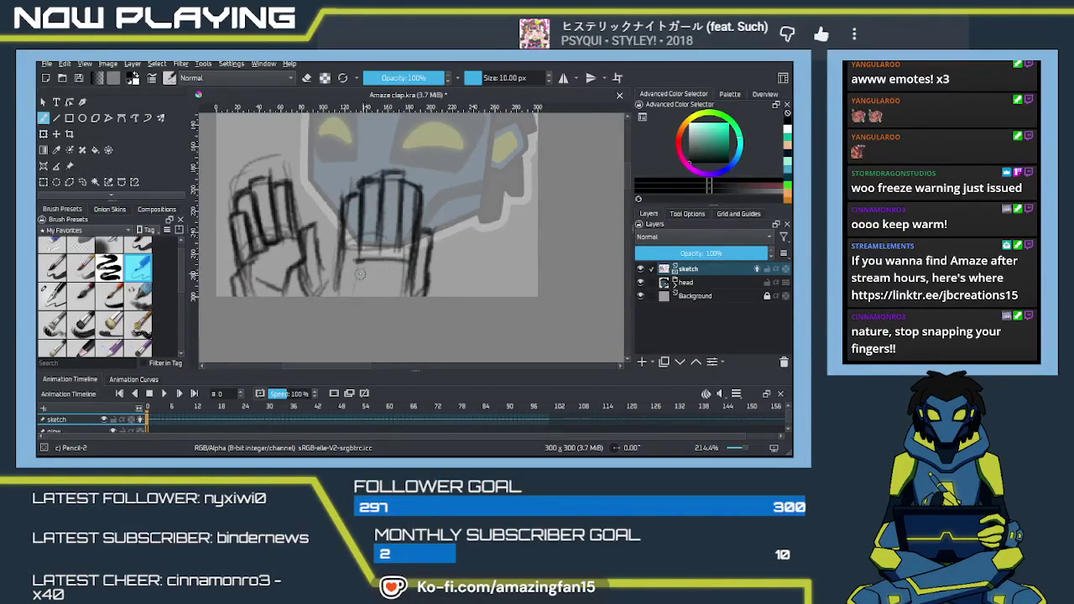
left_click_drag(356, 263, 395, 263)
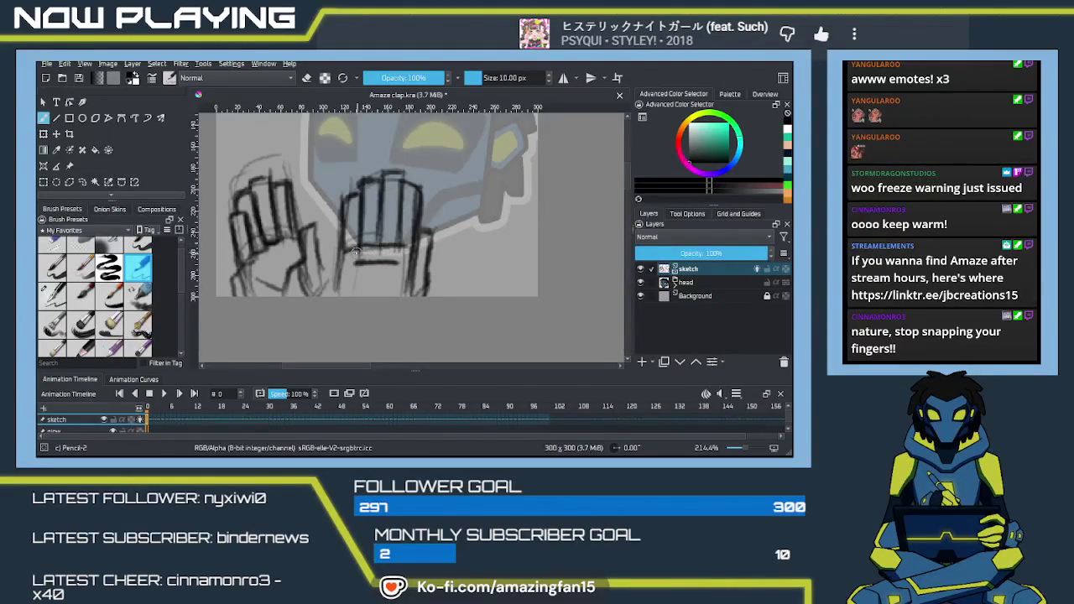
left_click_drag(411, 254, 382, 186)
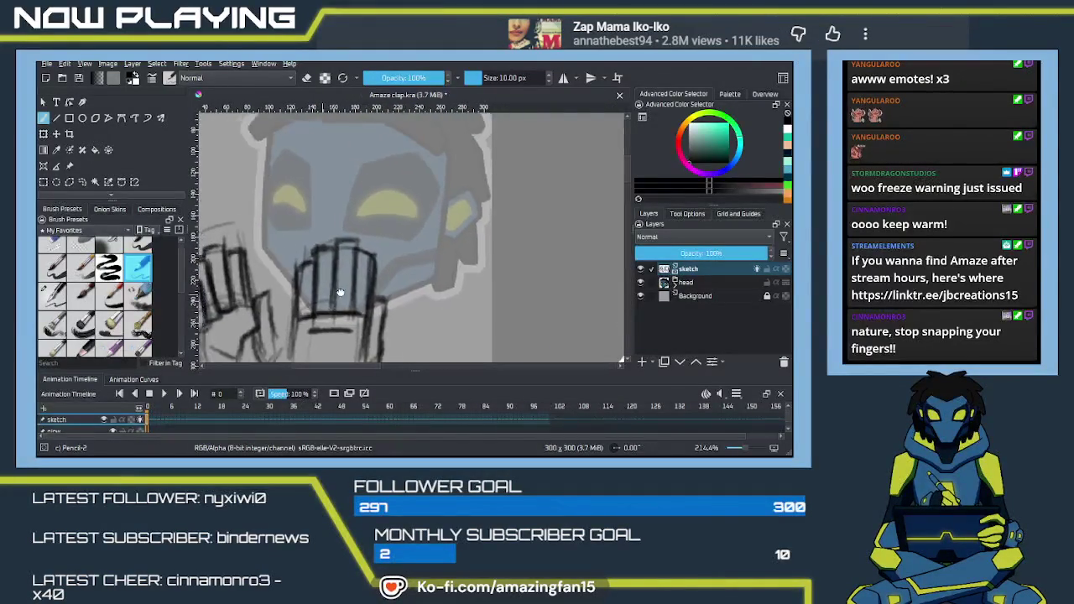
mouse_move(382, 187)
left_mouse_down()
mouse_move(426, 263)
mouse_move(355, 290)
left_mouse_up()
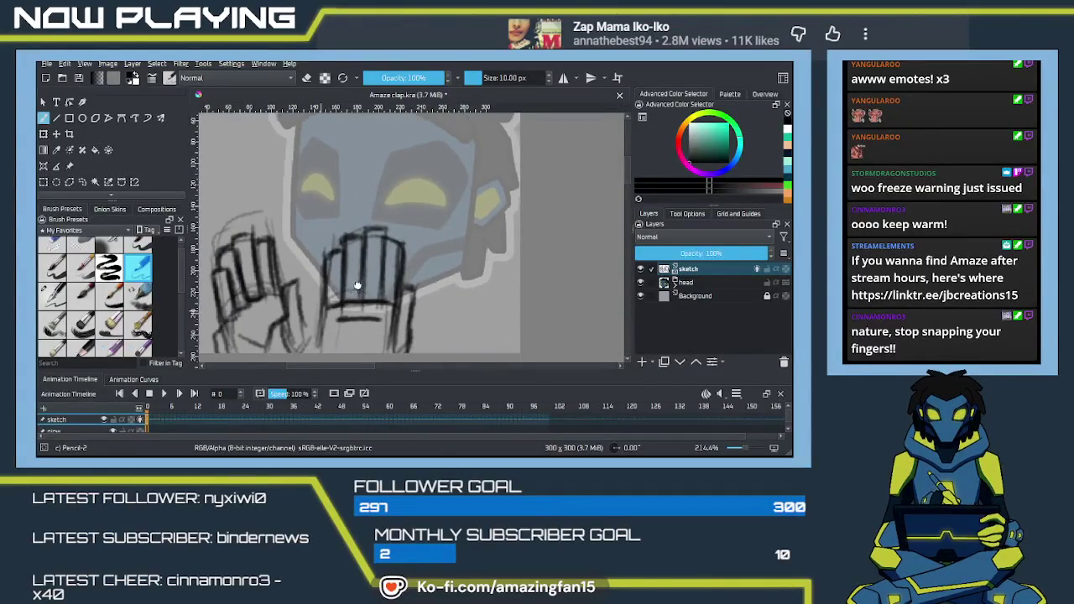
left_click_drag(356, 291, 365, 290)
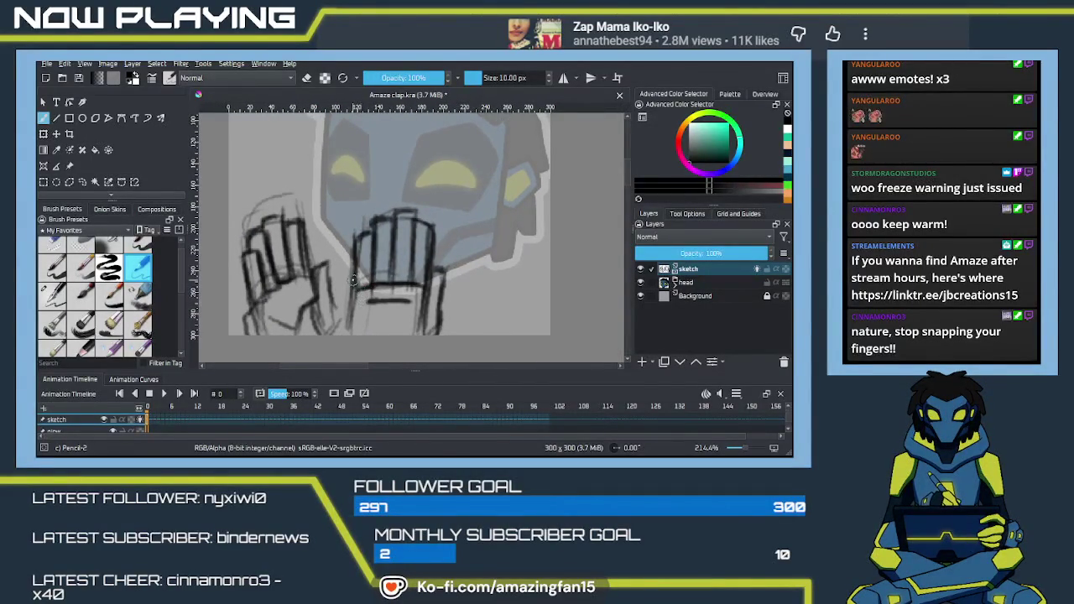
right_click(360, 276)
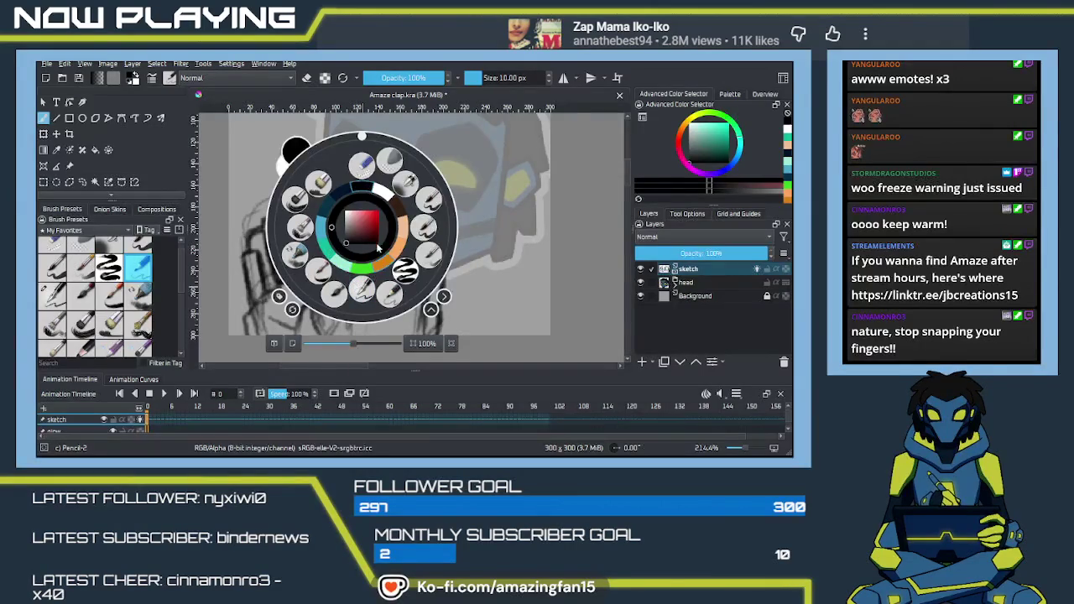
Erase a stray mark above the left hand with a 24 px soft eraser and redraw the second hand's top.
left_click(295, 254)
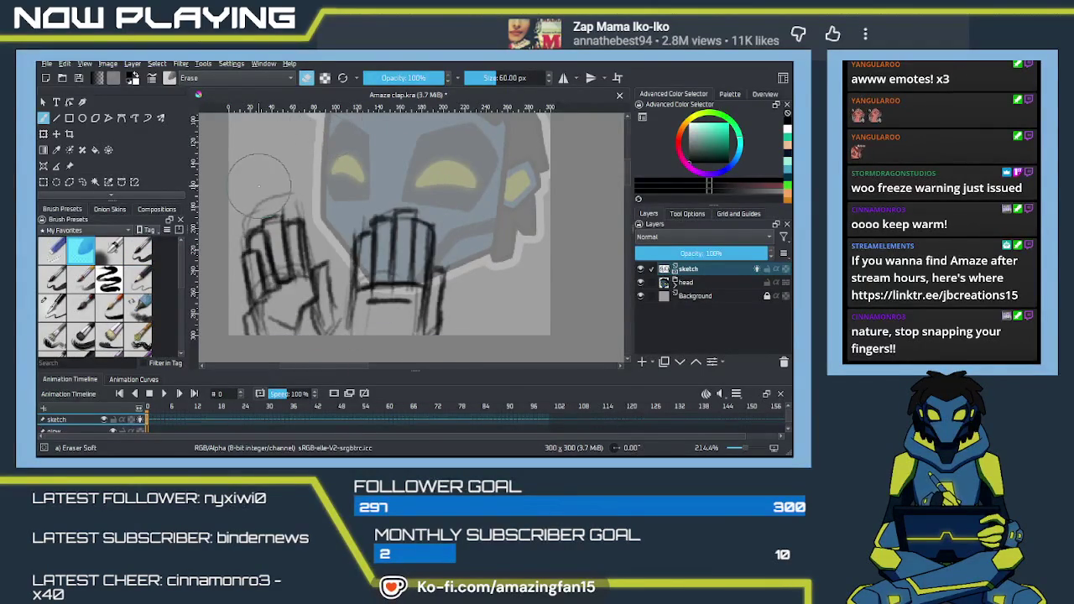
scroll(269, 191, "down", 1)
scroll(269, 191, "up", 2)
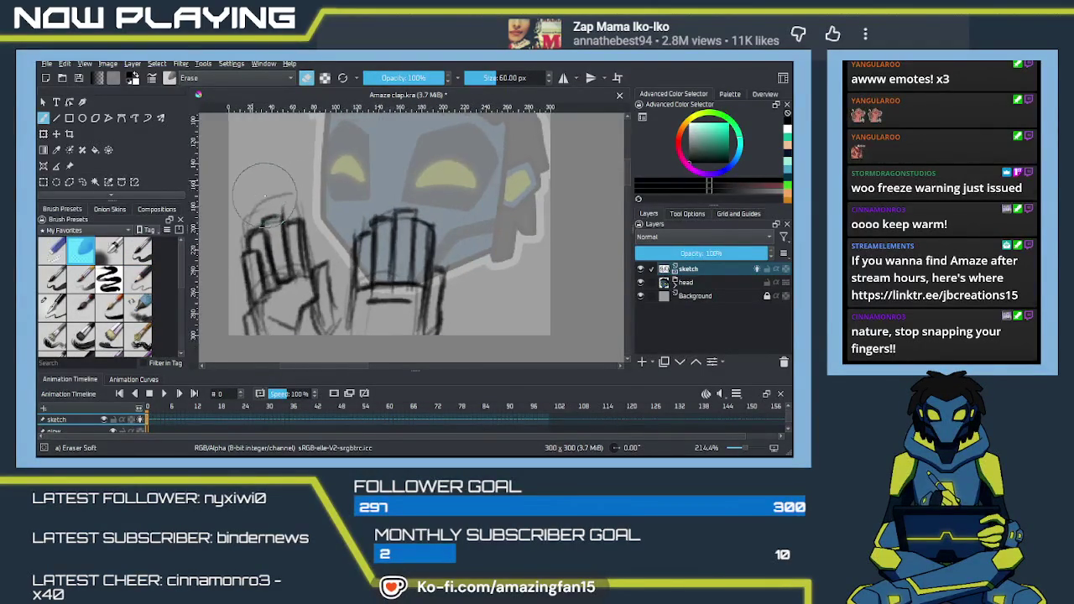
left_click_drag(265, 191, 214, 215)
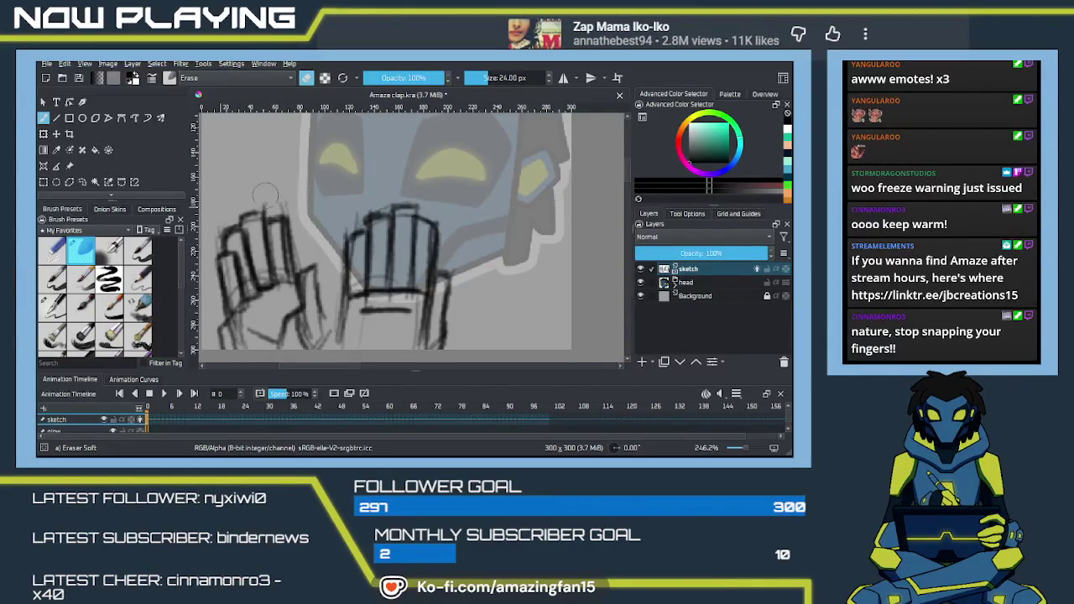
left_click_drag(282, 196, 285, 210)
key("slash")
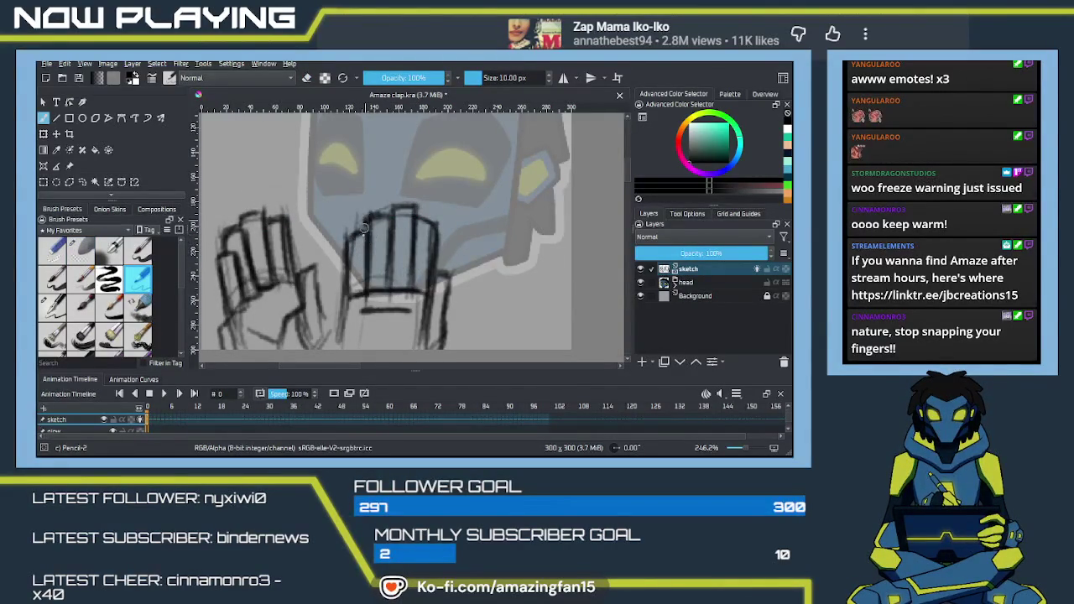
mouse_move(383, 218)
left_mouse_down()
mouse_move(397, 200)
mouse_move(409, 208)
mouse_move(433, 270)
mouse_move(425, 307)
left_mouse_up()
Zoom out to 141.4% and pan so the reference art sits beside the centred hand sketch.
scroll(406, 311, "down", 2)
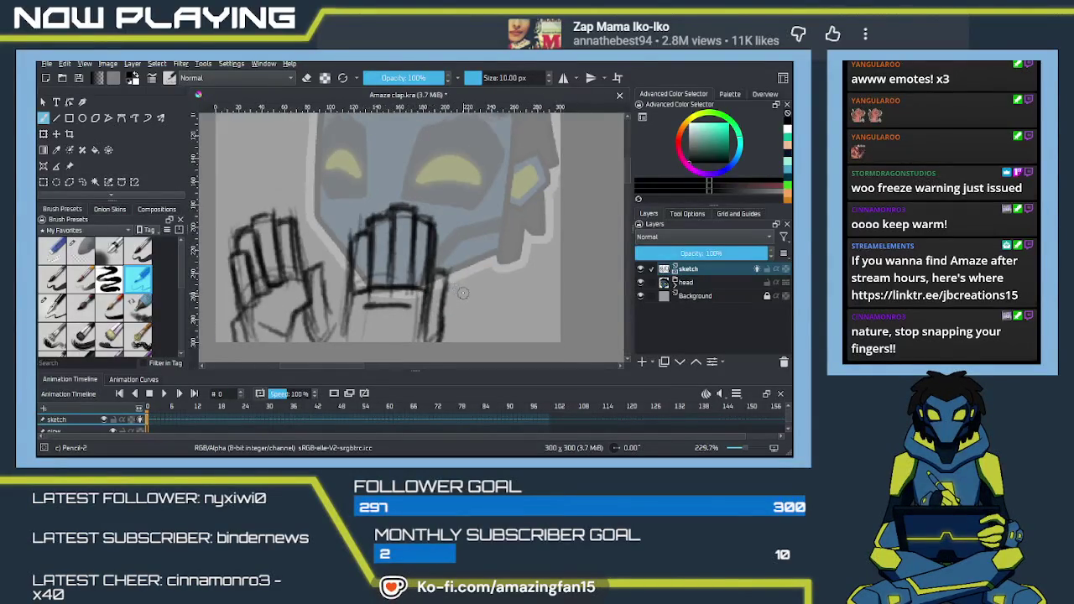
scroll(395, 294, "down", 2)
mouse_move(469, 262)
left_mouse_down()
mouse_move(368, 261)
mouse_move(360, 304)
left_mouse_up()
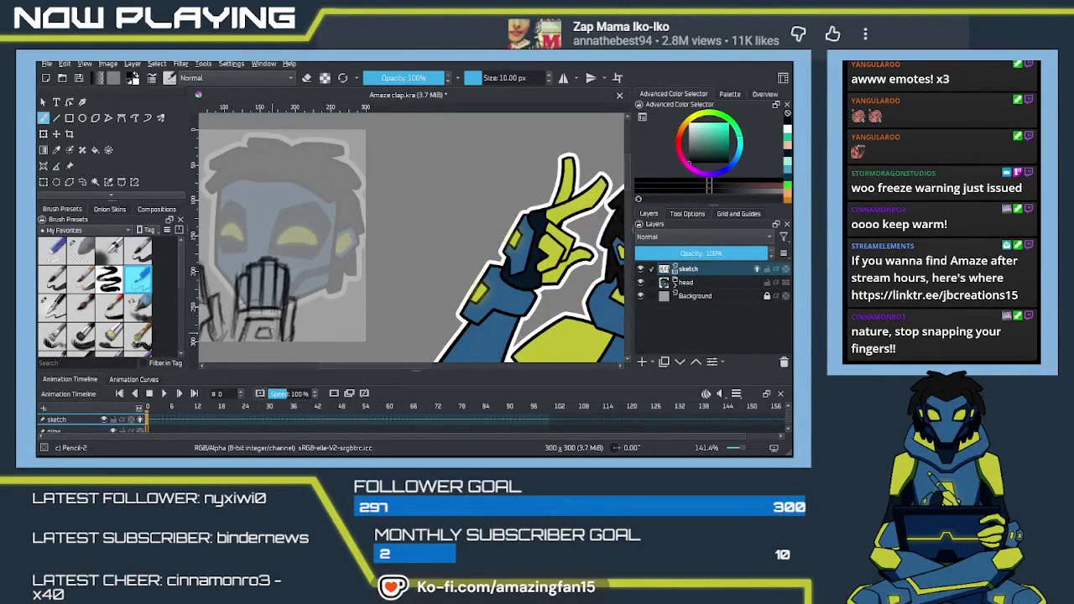
mouse_move(269, 332)
left_mouse_down()
mouse_move(406, 322)
mouse_move(334, 319)
left_mouse_up()
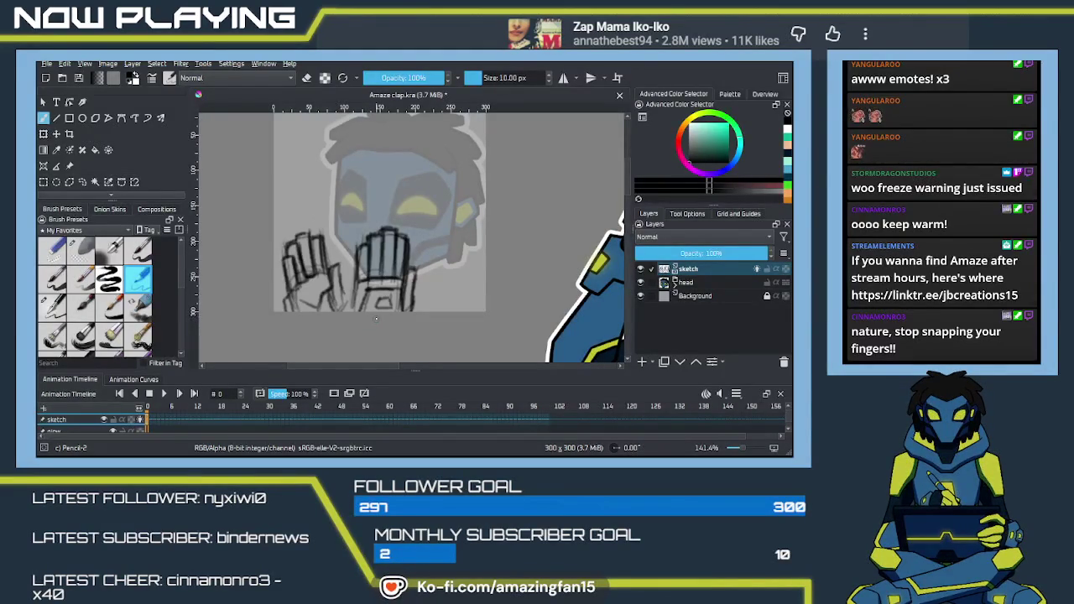
Nudge the view to centre the head-and-hands sketch and pick the Freehand Selection tool.
mouse_move(377, 318)
left_mouse_down()
mouse_move(382, 303)
mouse_move(352, 307)
left_mouse_up()
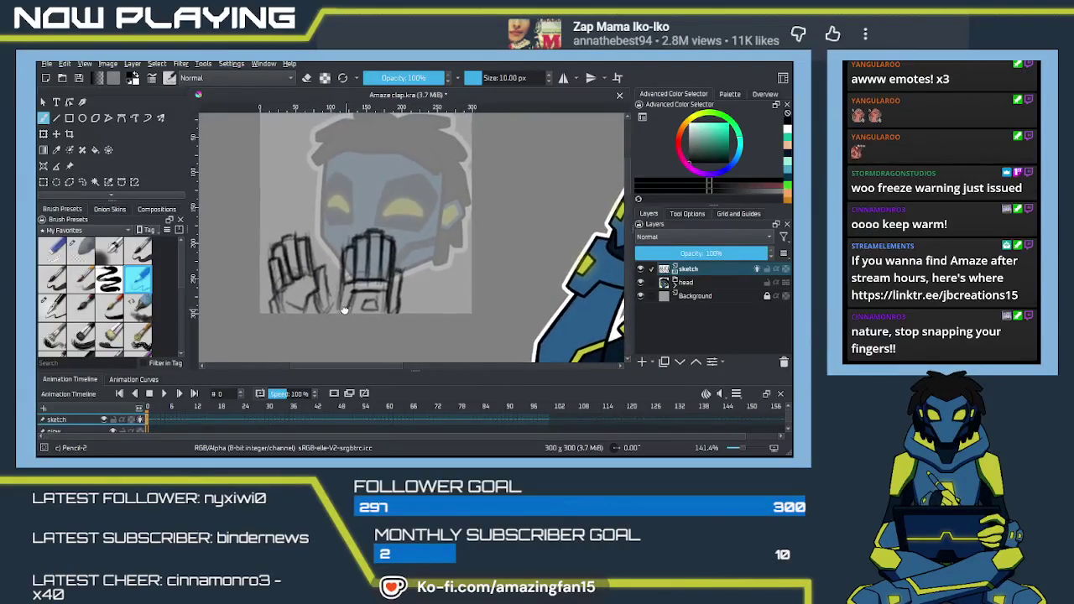
left_click(81, 181)
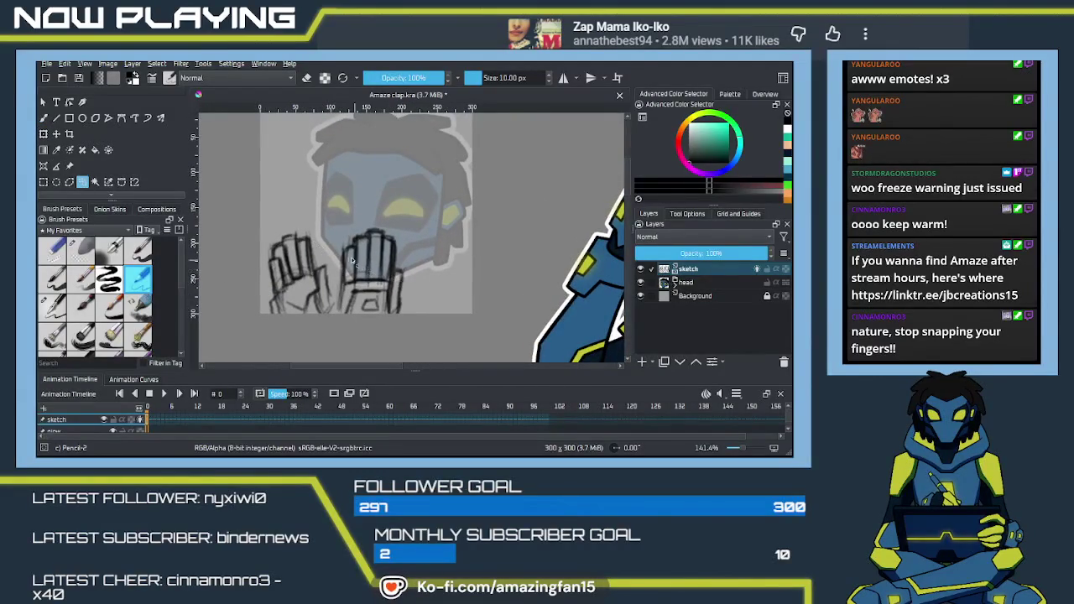
Lasso the right hand sketch, shift it up and right with a slight tilt, then deselect.
mouse_move(336, 343)
left_mouse_down()
mouse_move(332, 237)
mouse_move(334, 252)
left_mouse_up()
key("t")
left_click_drag(397, 303, 422, 286)
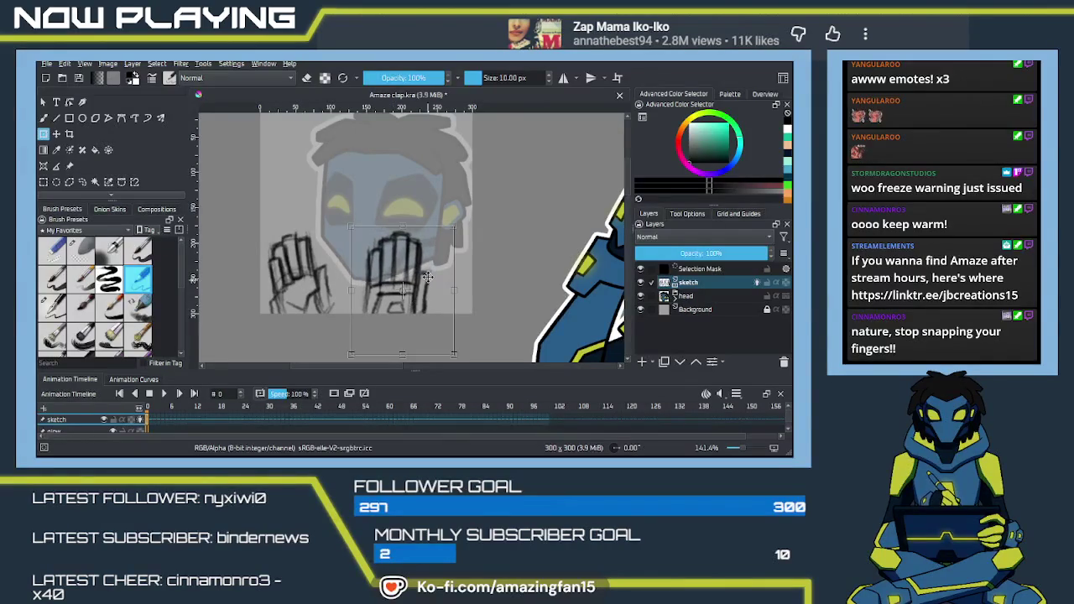
left_click_drag(466, 205, 425, 267)
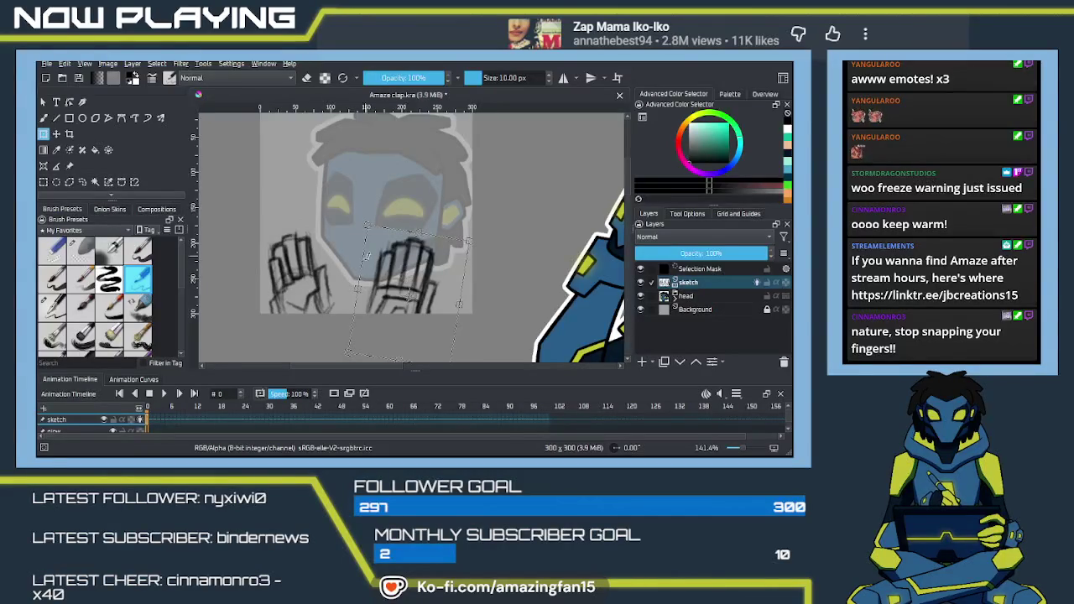
key("Return")
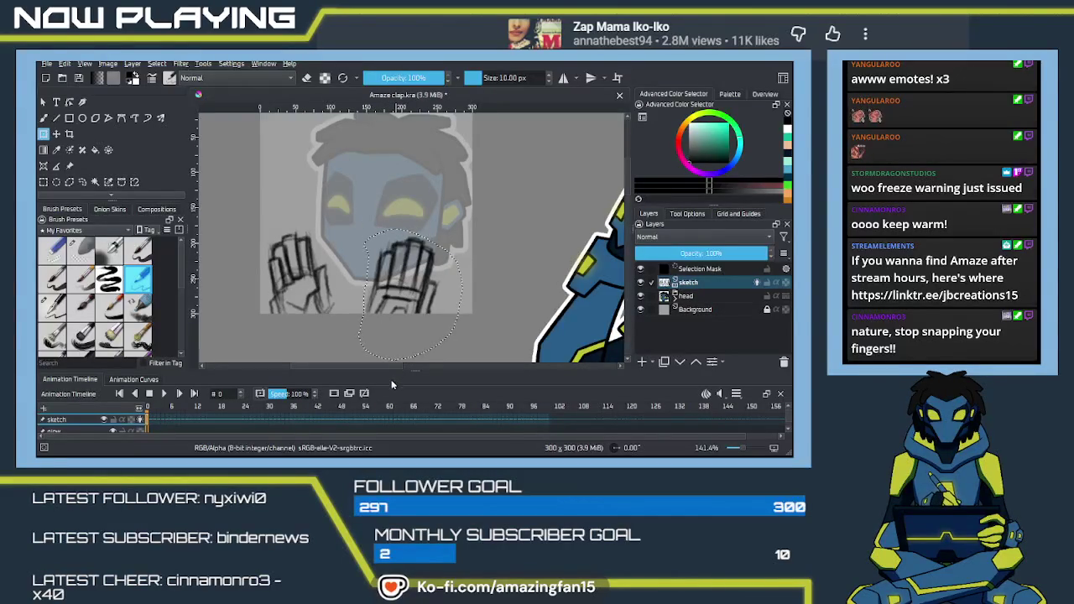
key("ctrl+shift+a")
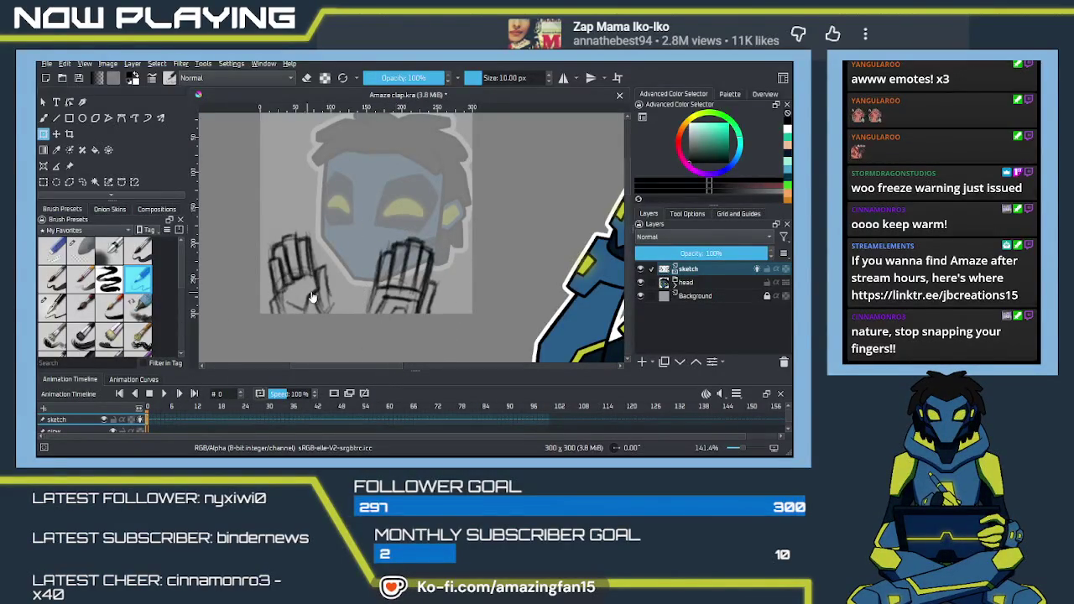
key("b")
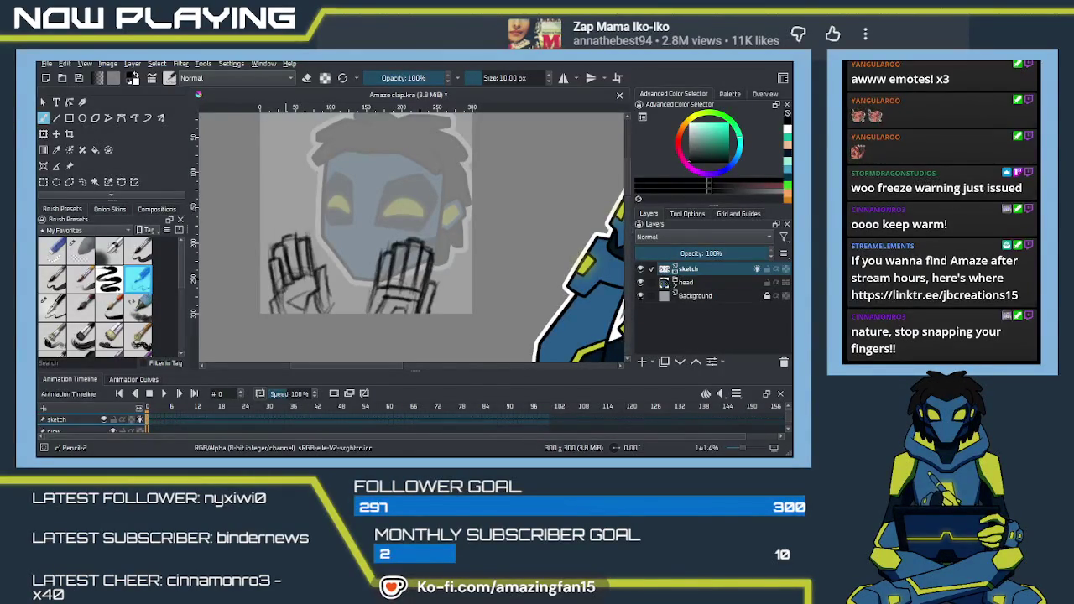
Save Amaze clap.kra and insert a blank frame 1 on the sketch layer with onion skins.
left_click(363, 277)
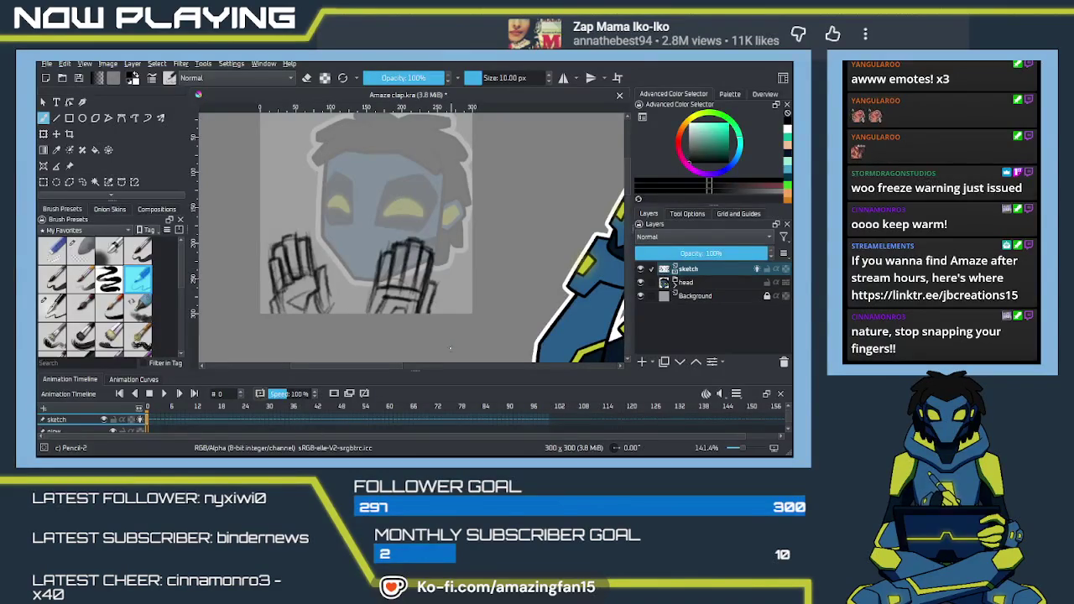
scroll(449, 280, "up", 1)
scroll(336, 336, "down", 1)
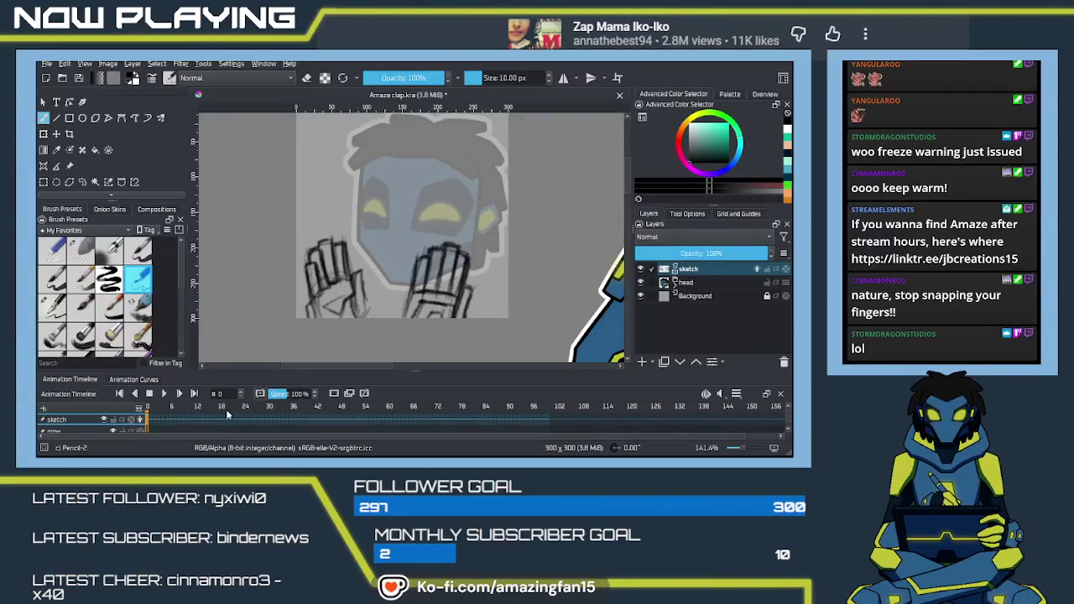
key("ctrl+s")
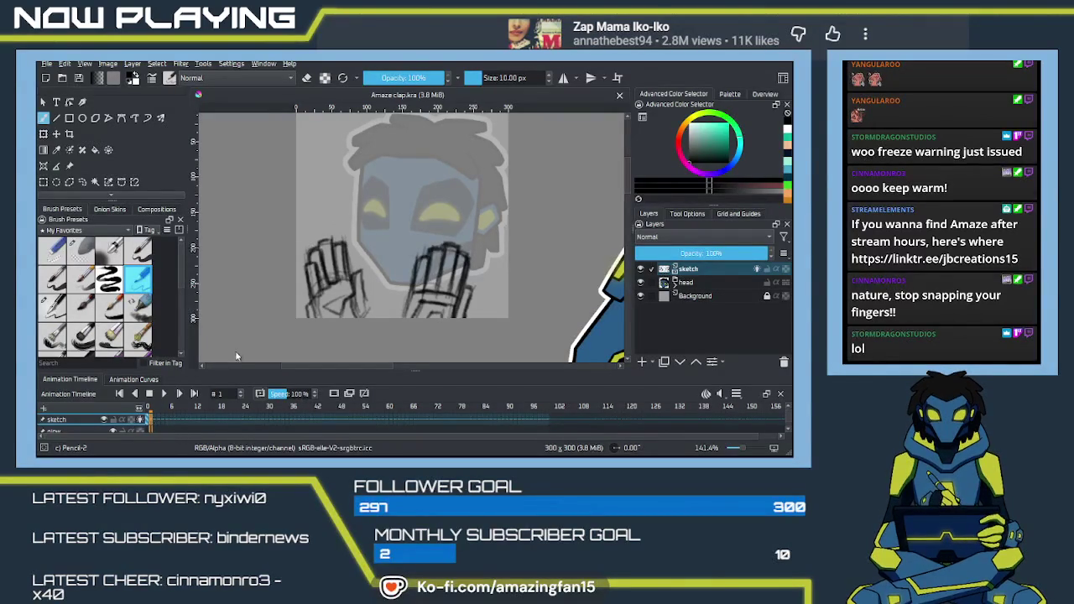
key("Insert")
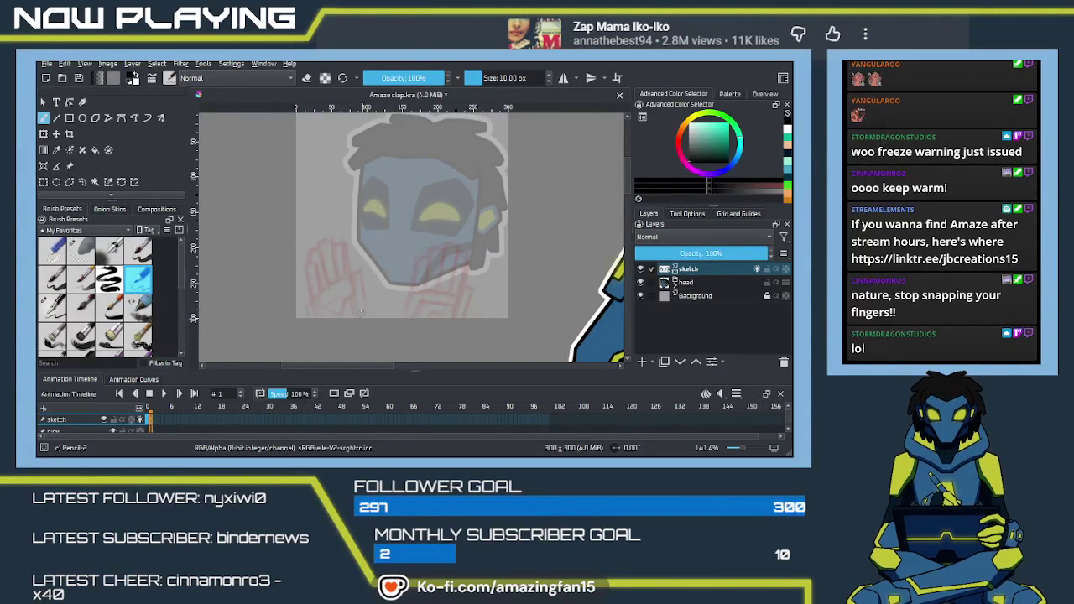
Zoom in on the face and try the first vertical strokes for the joined hands, undoing them.
scroll(361, 323, "up", 3)
left_click_drag(384, 327, 352, 289)
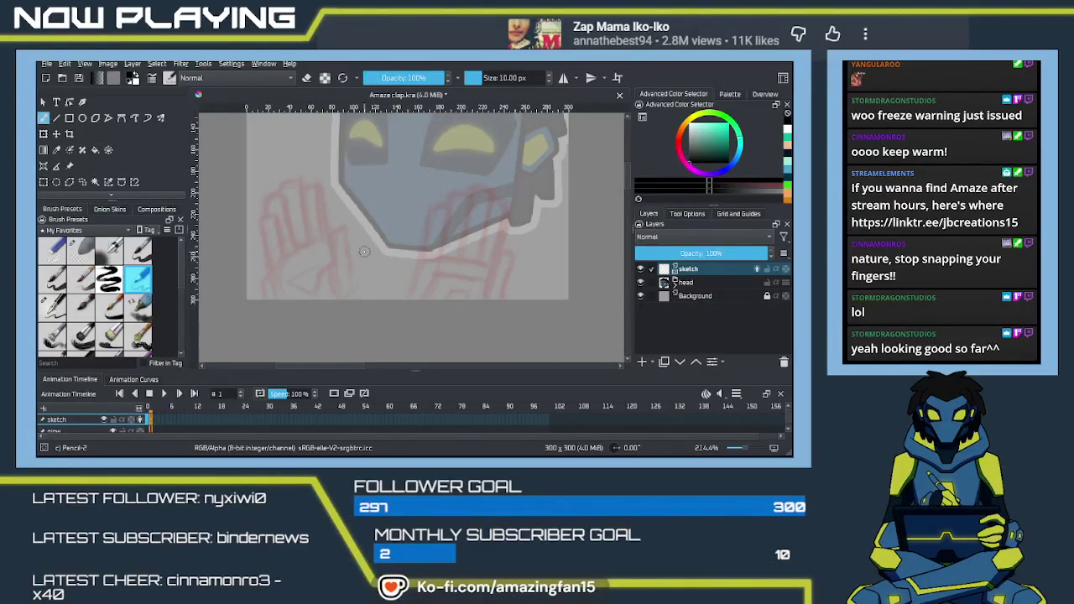
left_click_drag(362, 298, 357, 248)
key("ctrl+z")
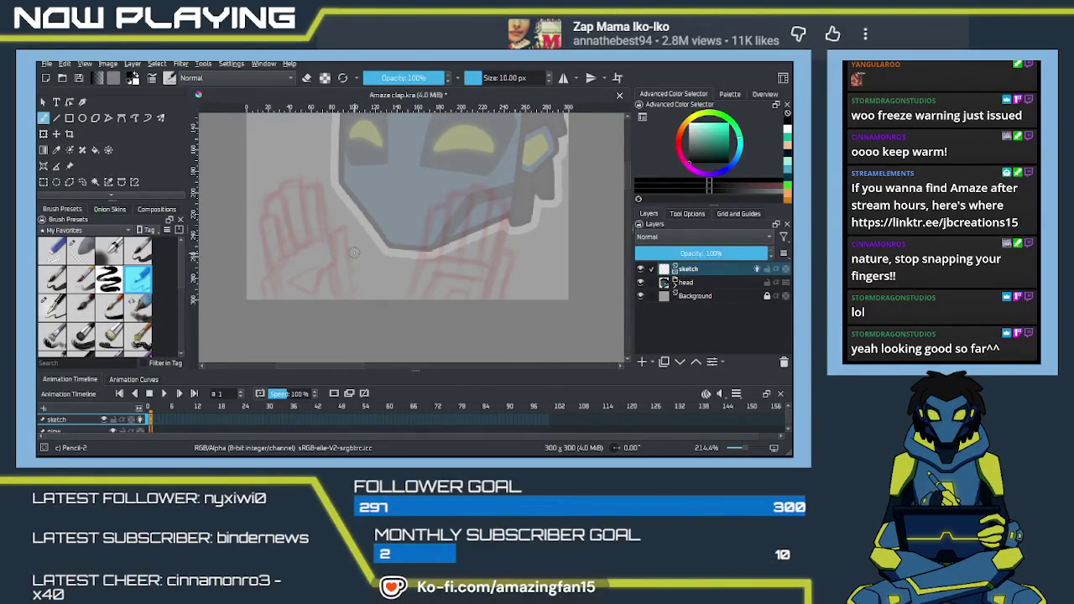
left_click_drag(342, 298, 338, 248)
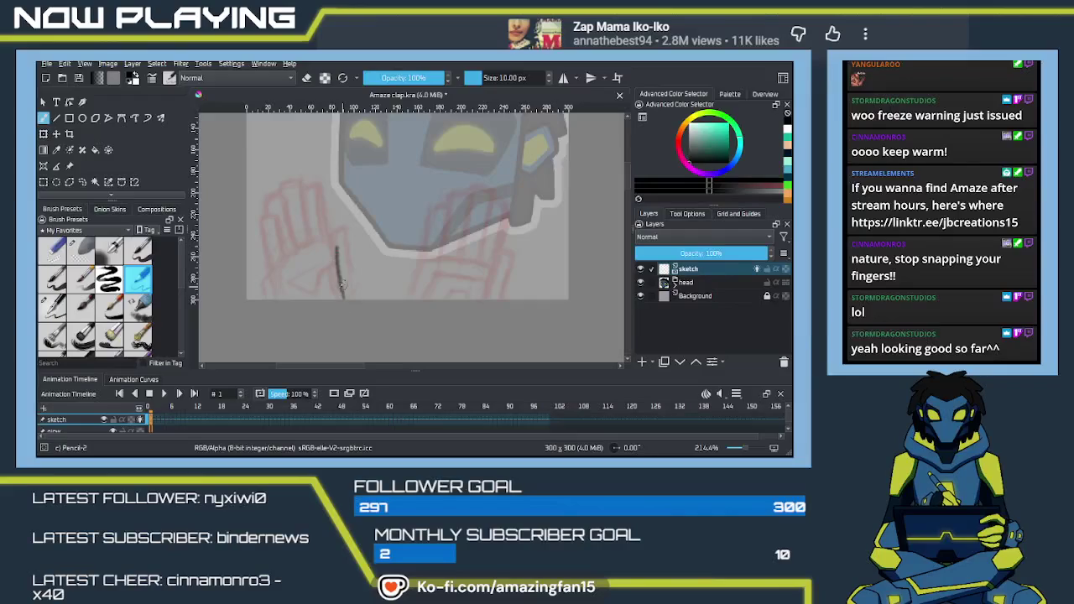
key("ctrl+z")
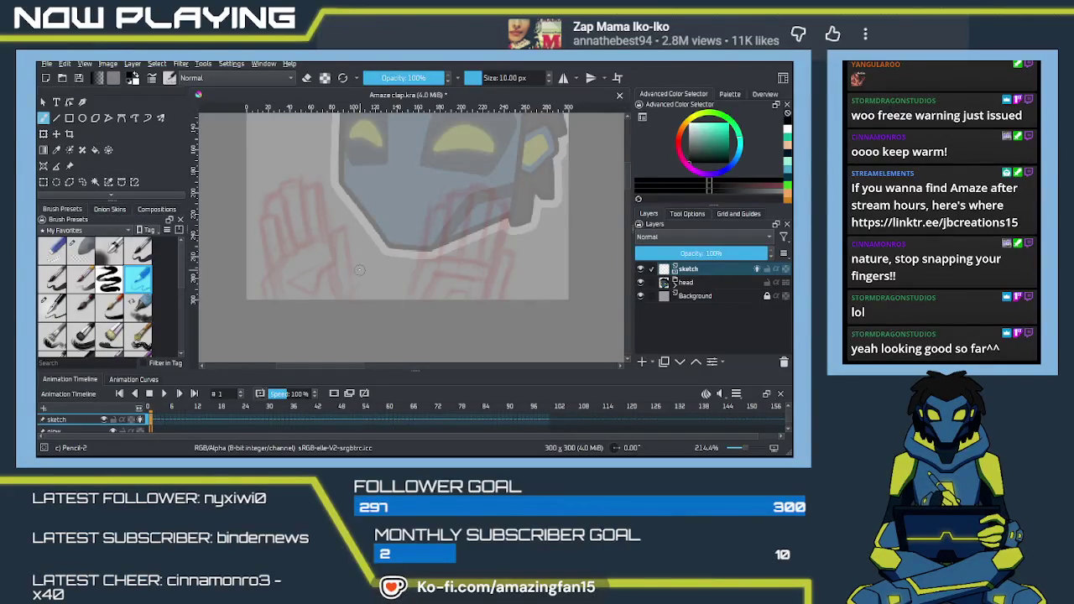
mouse_move(405, 246)
left_mouse_down()
mouse_move(417, 249)
mouse_move(423, 296)
mouse_move(432, 245)
mouse_move(428, 294)
left_mouse_up()
key("ctrl+z")
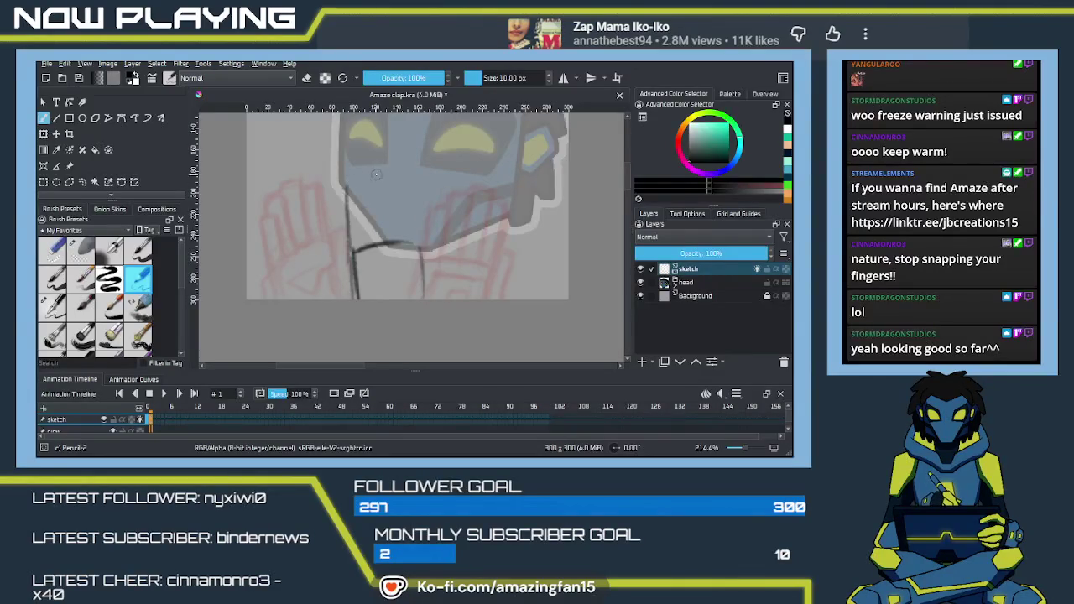
Sketch finger lines down the hands and the left hand's edge, undoing the last strokes.
left_click_drag(413, 190, 422, 257)
left_click_drag(410, 186, 438, 279)
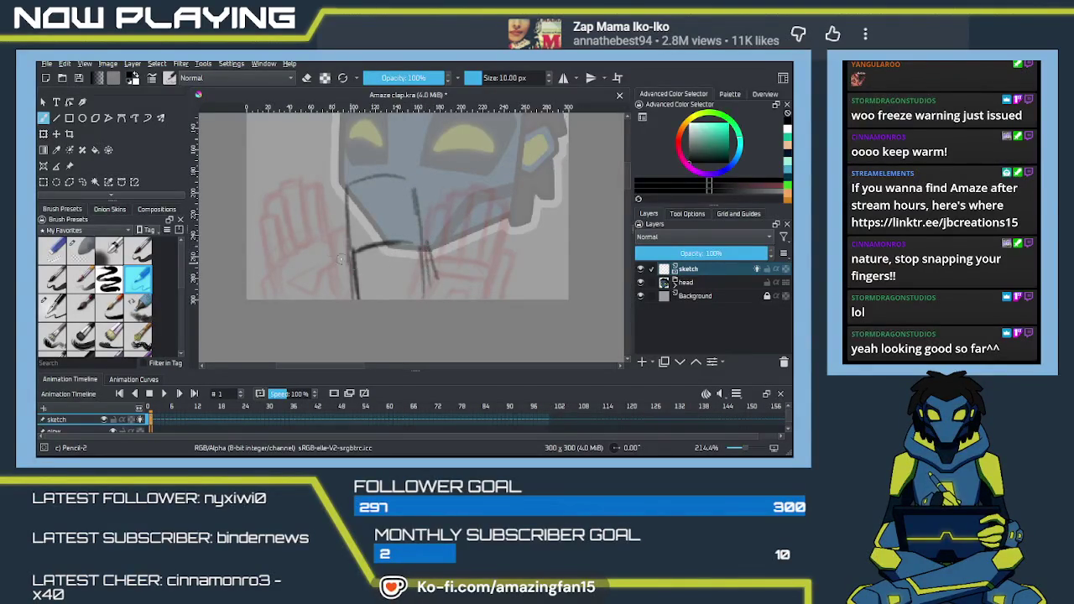
left_click_drag(324, 203, 326, 260)
left_click_drag(324, 215, 326, 295)
left_click_drag(341, 198, 339, 252)
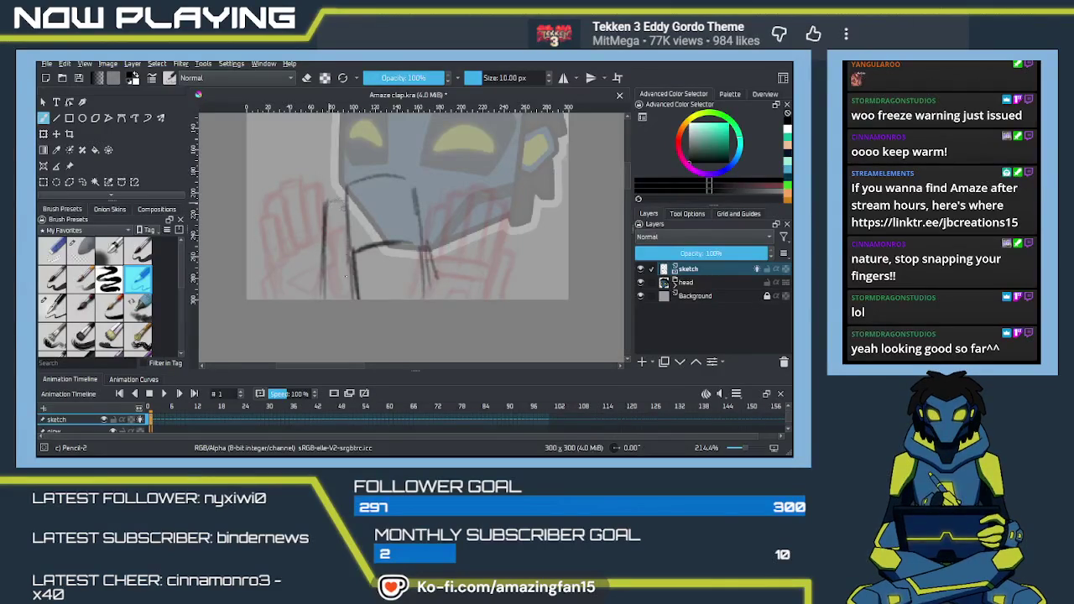
left_click_drag(339, 214, 336, 271)
key("ctrl+z")
key("ctrl+z")
key("ctrl+z")
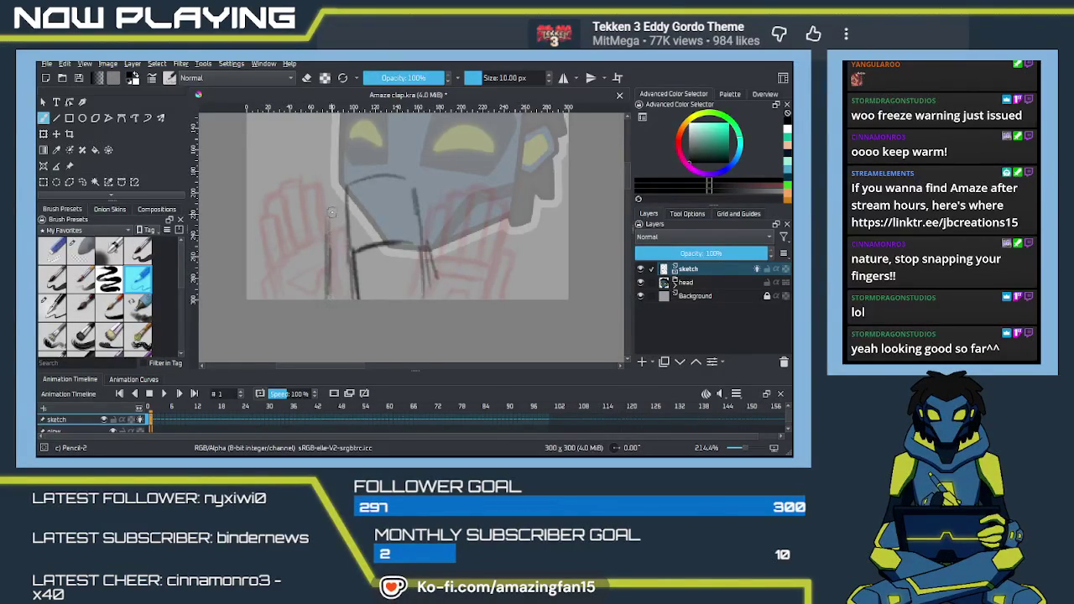
Redraw the left fingers and add more vertical finger lines for the clasped hands.
mouse_move(333, 201)
left_mouse_down()
mouse_move(330, 270)
mouse_move(334, 212)
left_mouse_up()
key("ctrl+z")
key("ctrl+z")
key("ctrl+z")
key("ctrl+z")
mouse_move(341, 211)
left_mouse_down()
mouse_move(331, 221)
mouse_move(338, 299)
left_mouse_up()
key("ctrl+z")
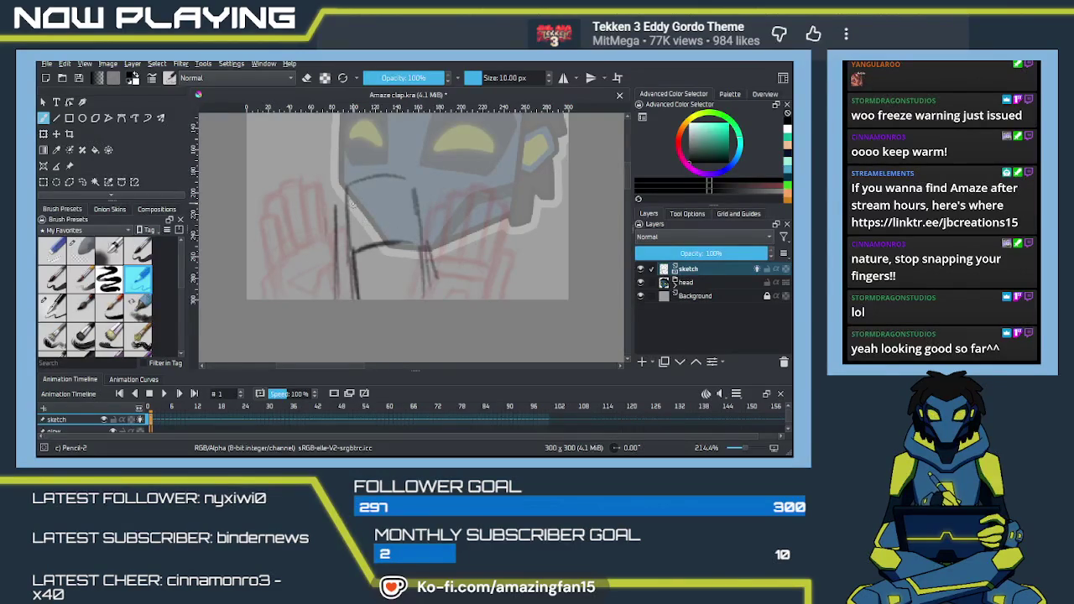
left_click_drag(363, 201, 365, 245)
left_click_drag(356, 197, 368, 254)
left_click_drag(362, 198, 383, 233)
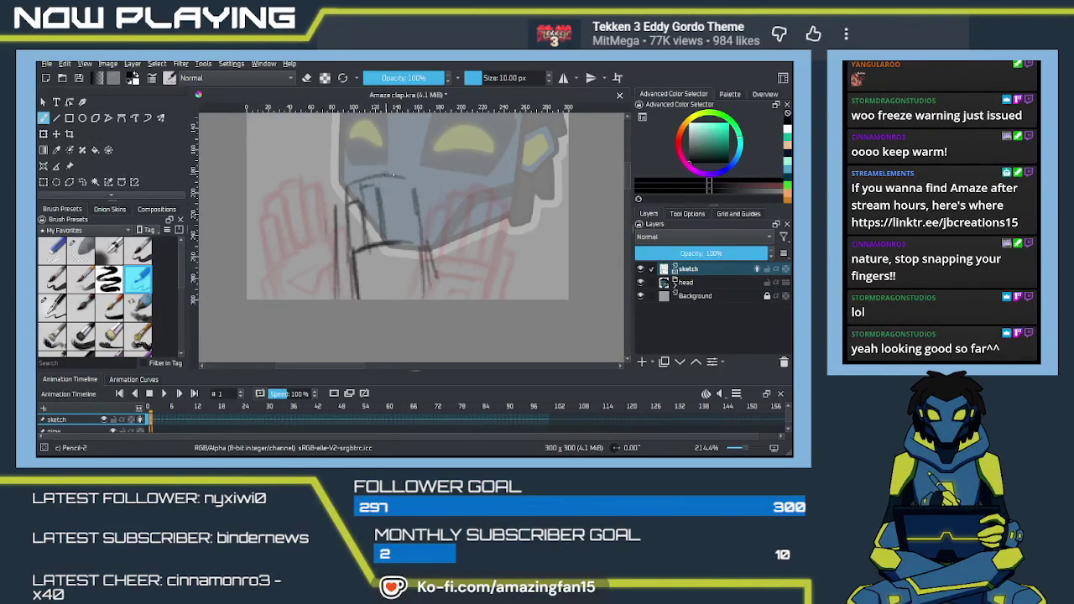
left_click_drag(395, 176, 402, 251)
Finish the clapped hands with finger lines, outlined sides, and wrist lines with a bracket detail.
left_click_drag(374, 176, 385, 226)
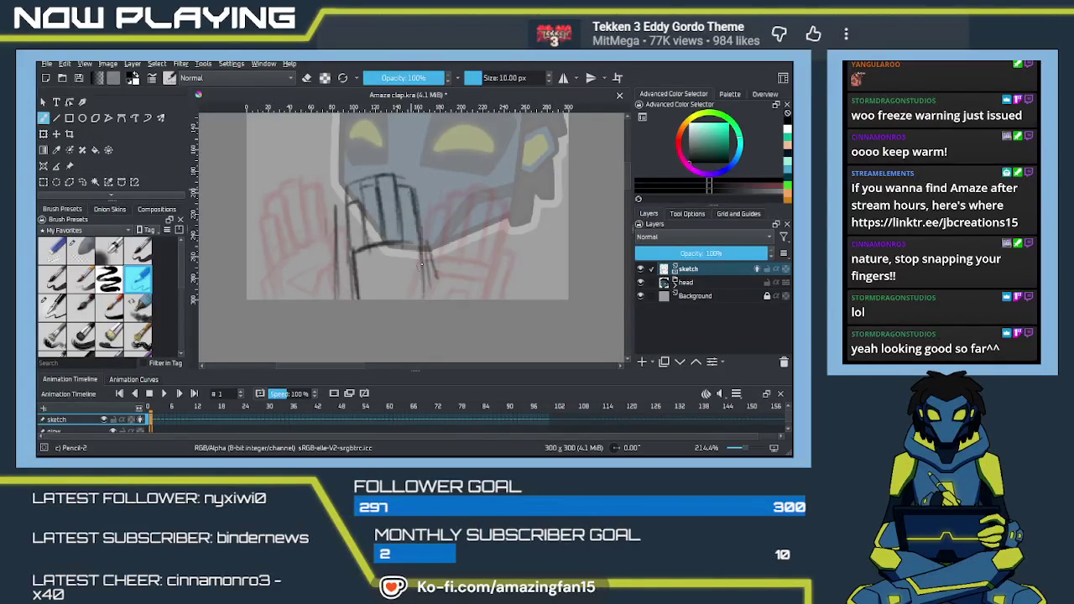
left_click_drag(433, 236, 439, 294)
key("ctrl+z")
key("ctrl+z")
key("ctrl+z")
left_click_drag(344, 211, 334, 238)
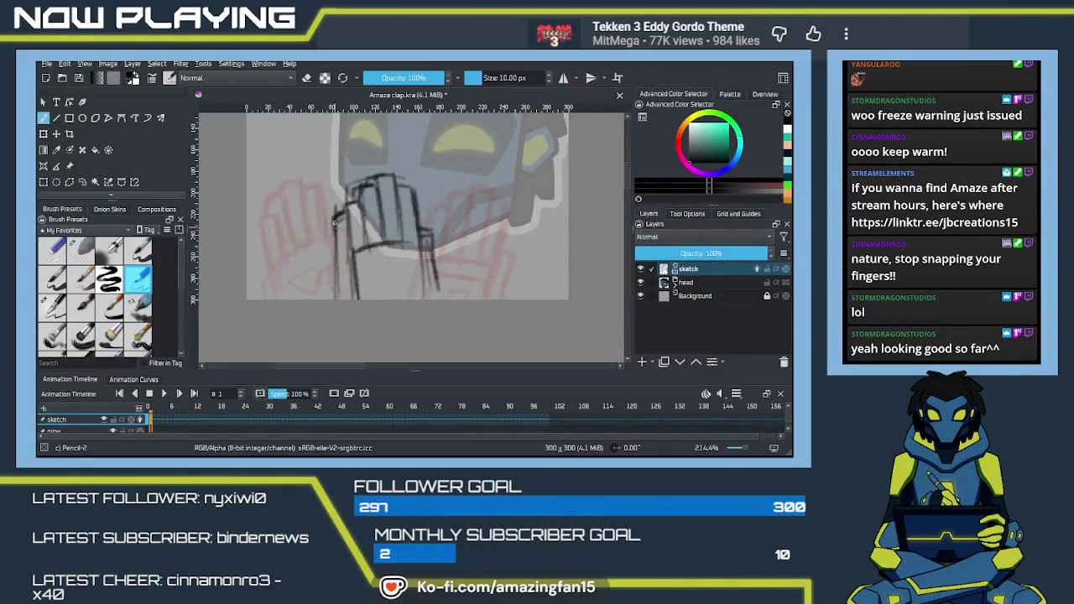
left_click_drag(345, 206, 357, 299)
mouse_move(419, 253)
left_mouse_down()
mouse_move(379, 260)
mouse_move(367, 298)
mouse_move(433, 297)
left_mouse_up()
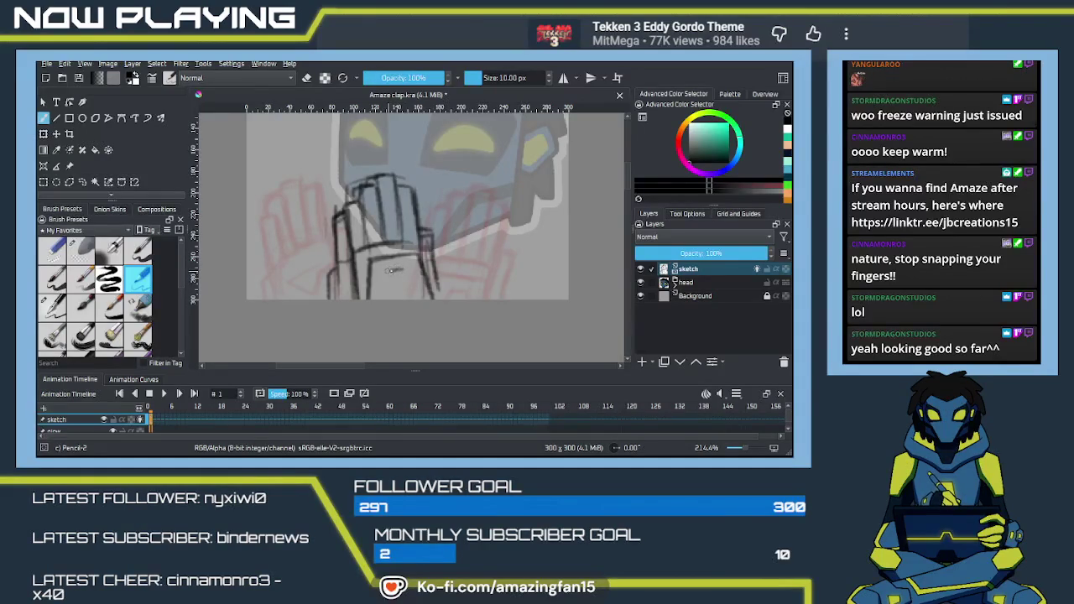
mouse_move(396, 272)
left_mouse_down()
mouse_move(388, 290)
mouse_move(409, 282)
left_mouse_up()
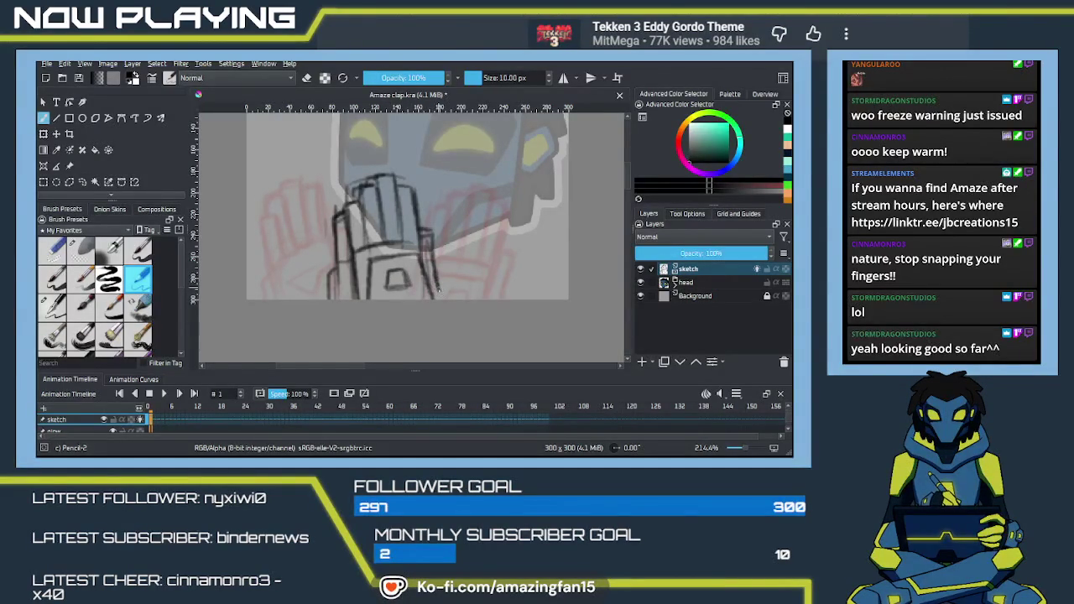
Scrub the timeline through frames 3 and 4, zoom out, and play the clap animation.
scroll(420, 298, "up", 3)
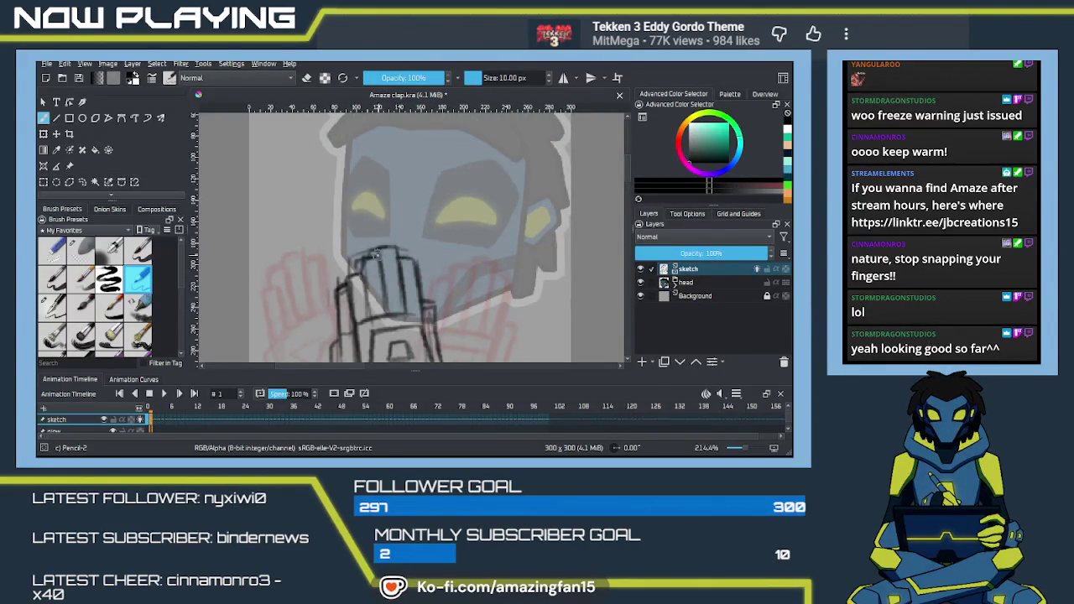
left_click_drag(401, 303, 448, 265)
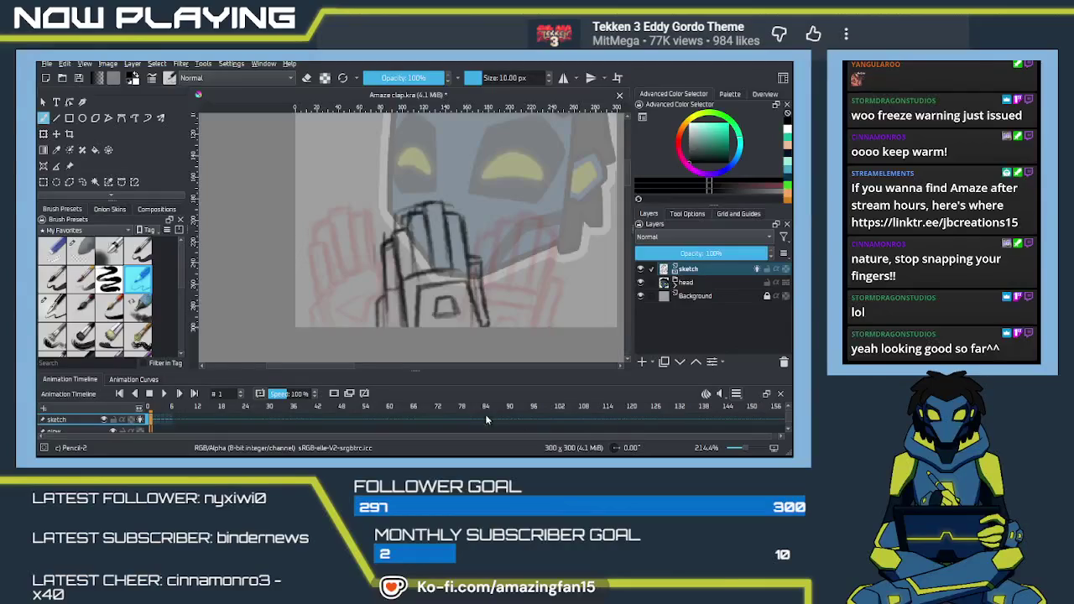
left_click(161, 421)
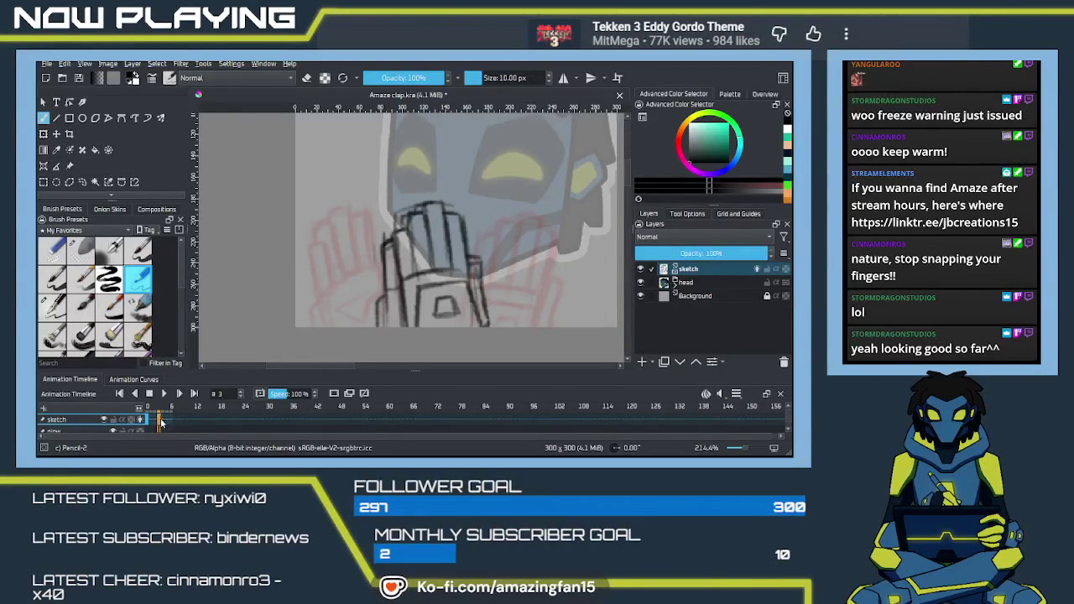
left_click(159, 424)
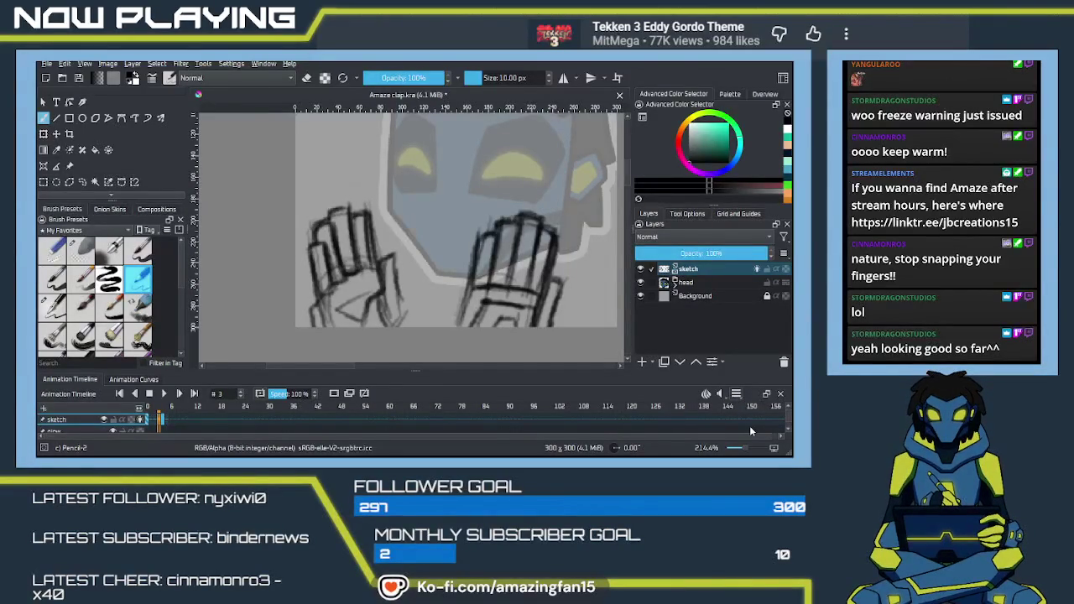
left_click_drag(161, 424, 160, 424)
left_click(160, 421)
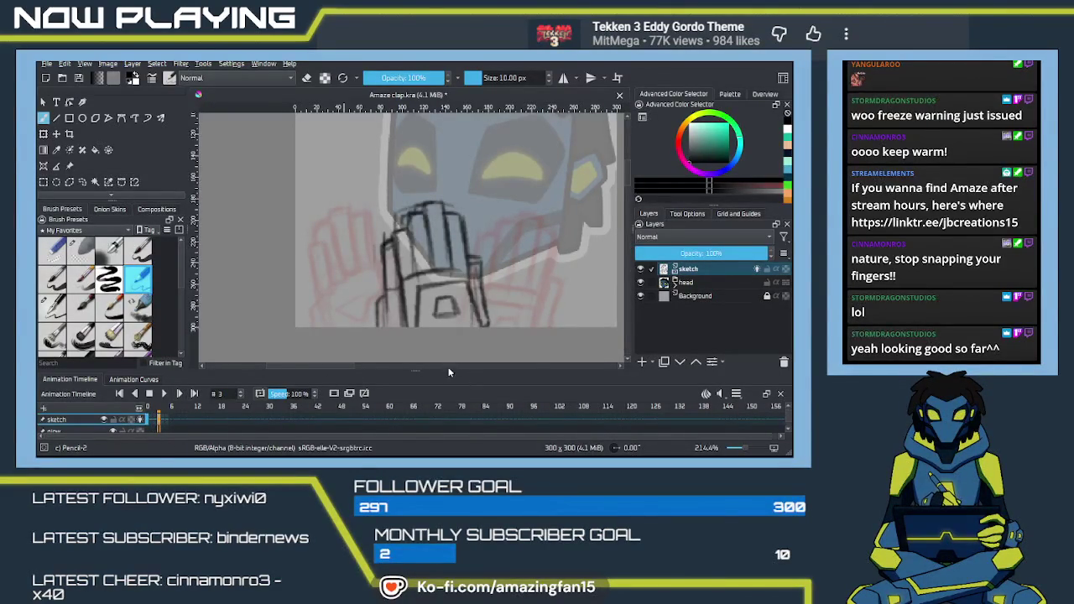
key("minus")
key("minus")
left_click(164, 394)
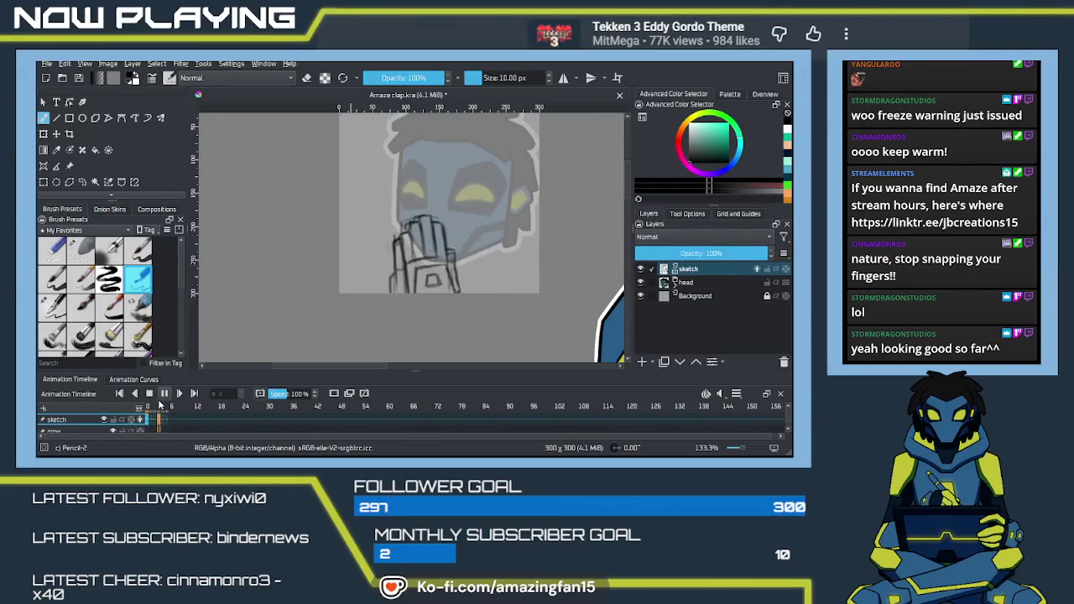
Zoom out to the full canvas, scrub to frame 3, then play and stop the clap on frame 0.
scroll(303, 349, "down", 1)
scroll(306, 349, "down", 2)
scroll(310, 347, "down", 1)
scroll(314, 346, "down", 1)
scroll(314, 346, "down", 2)
scroll(313, 347, "down", 1)
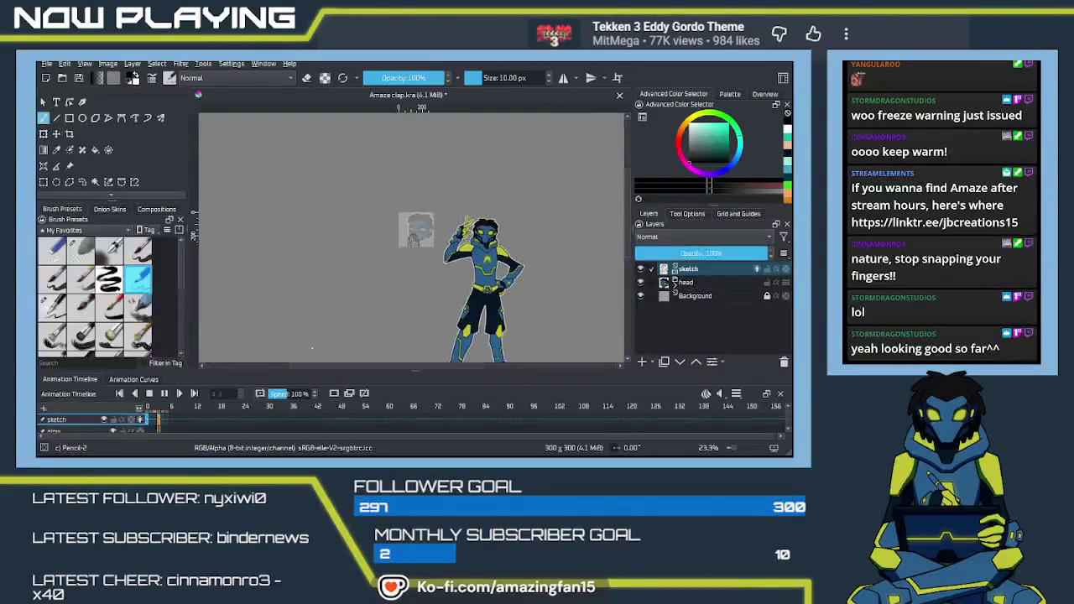
scroll(312, 347, "down", 1)
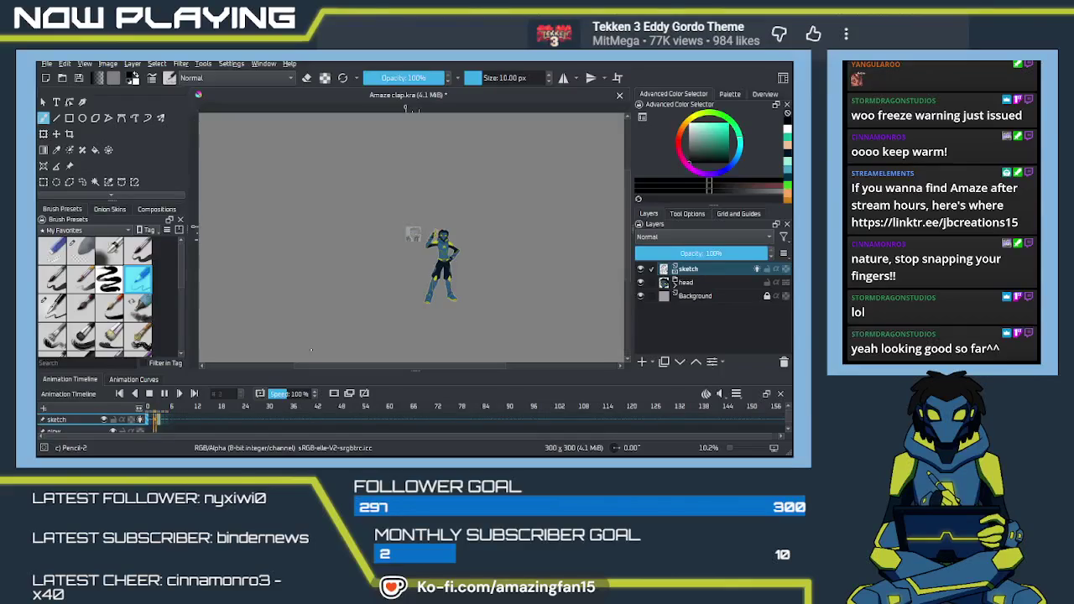
left_click(161, 422)
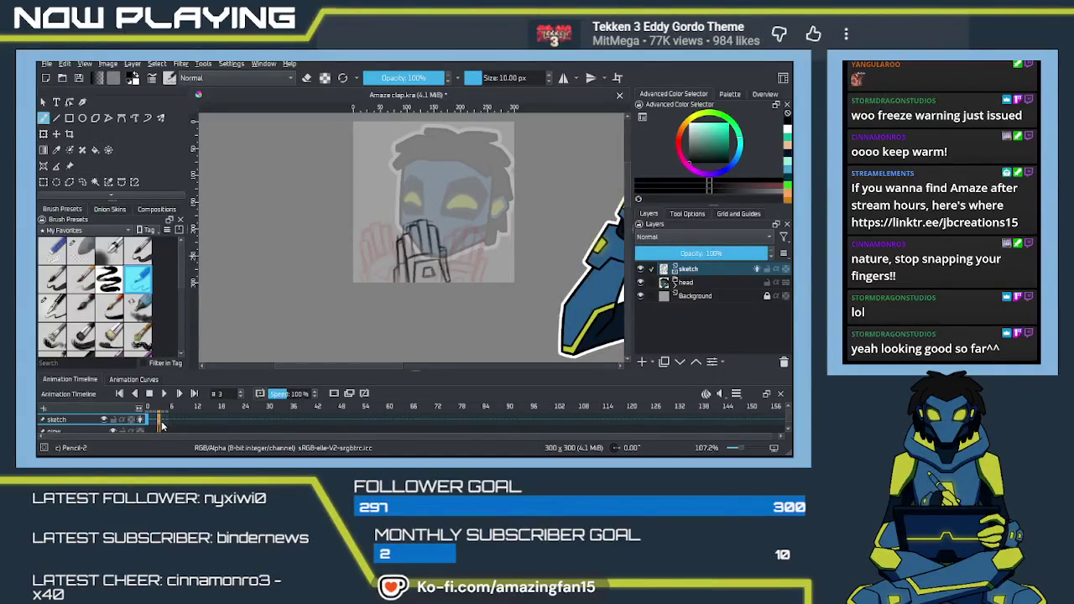
scroll(161, 424, "up", 1)
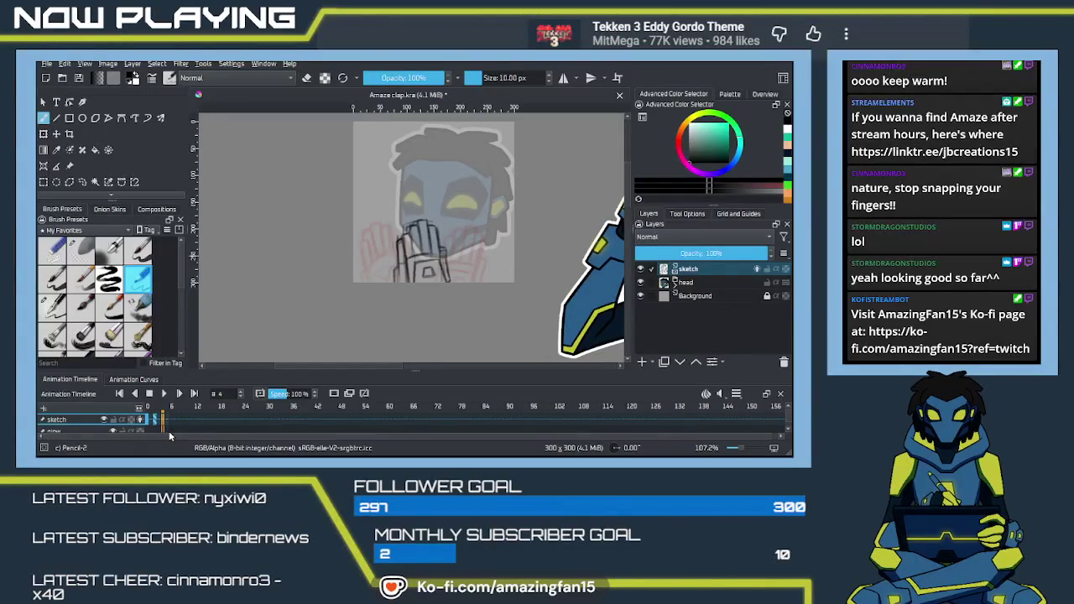
left_click(159, 425)
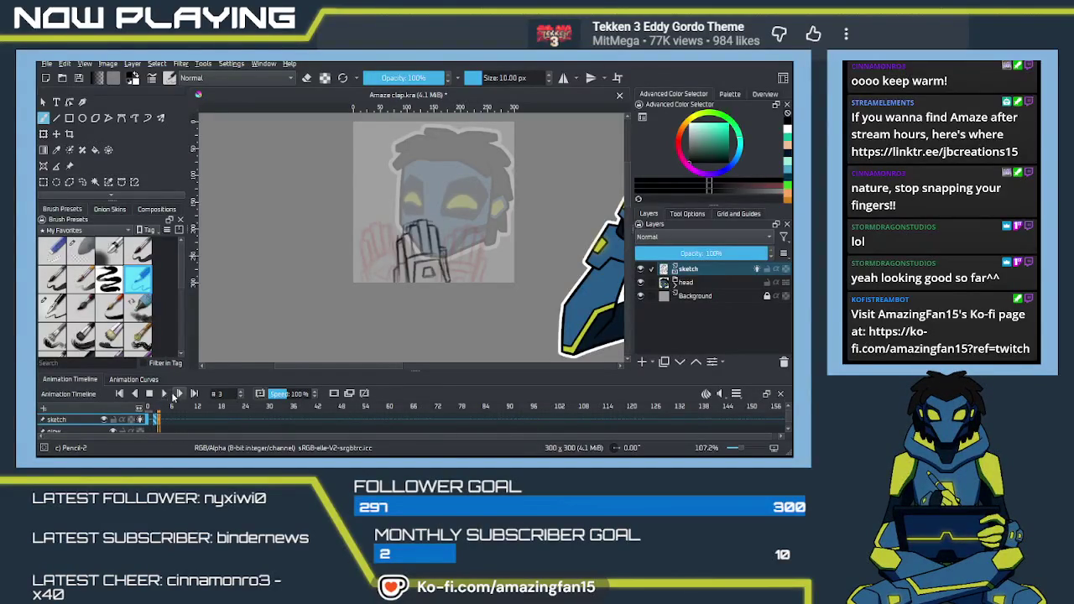
left_click(164, 393)
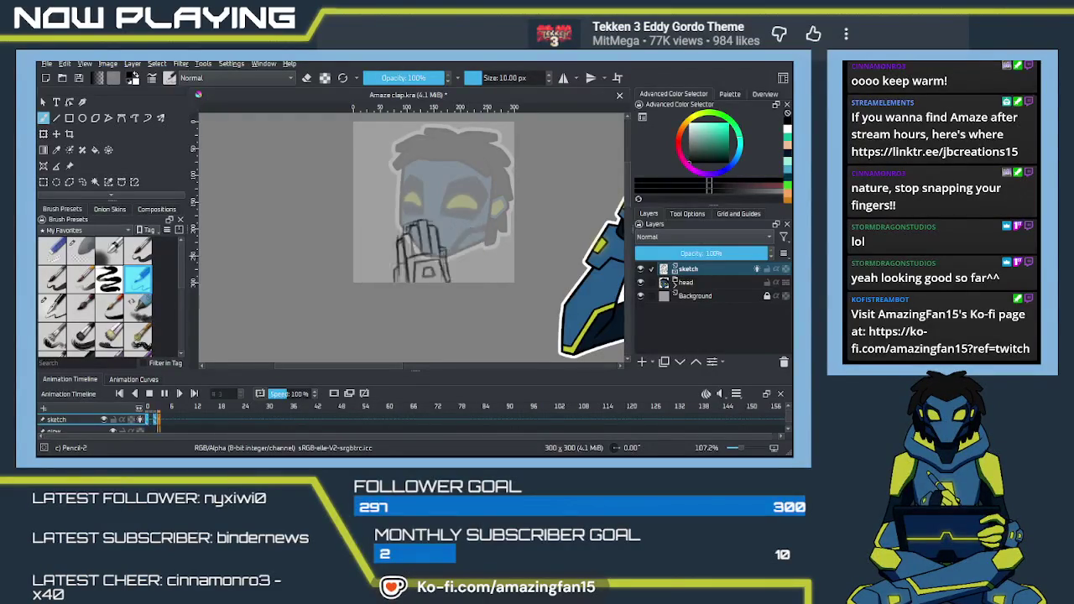
left_click(165, 393)
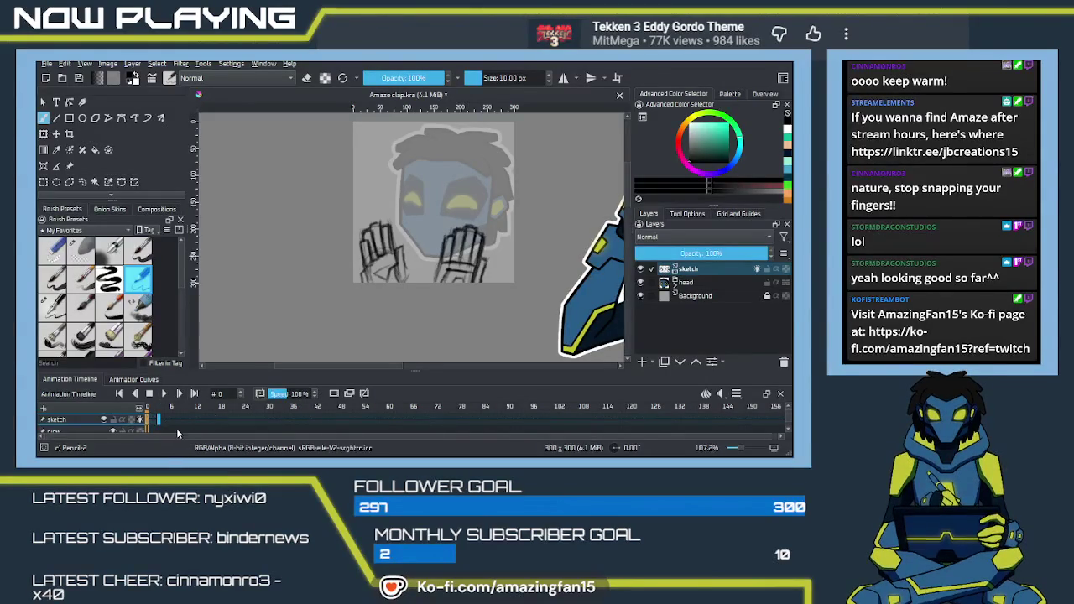
Play and stop the clap, then select frame 3 and zoom in twice on the joined hands.
left_click(156, 420)
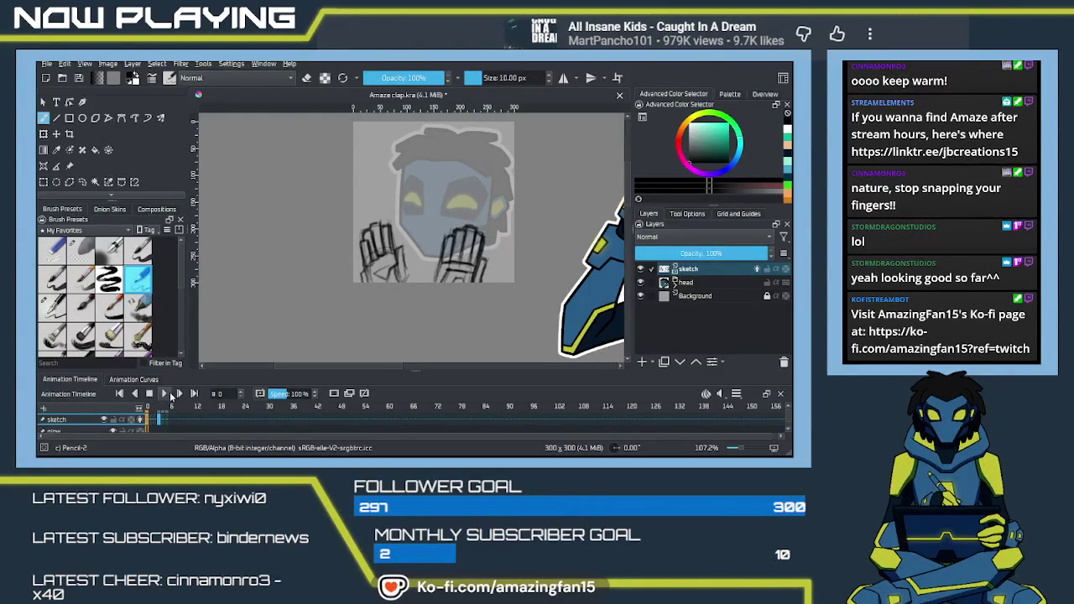
left_click(171, 395)
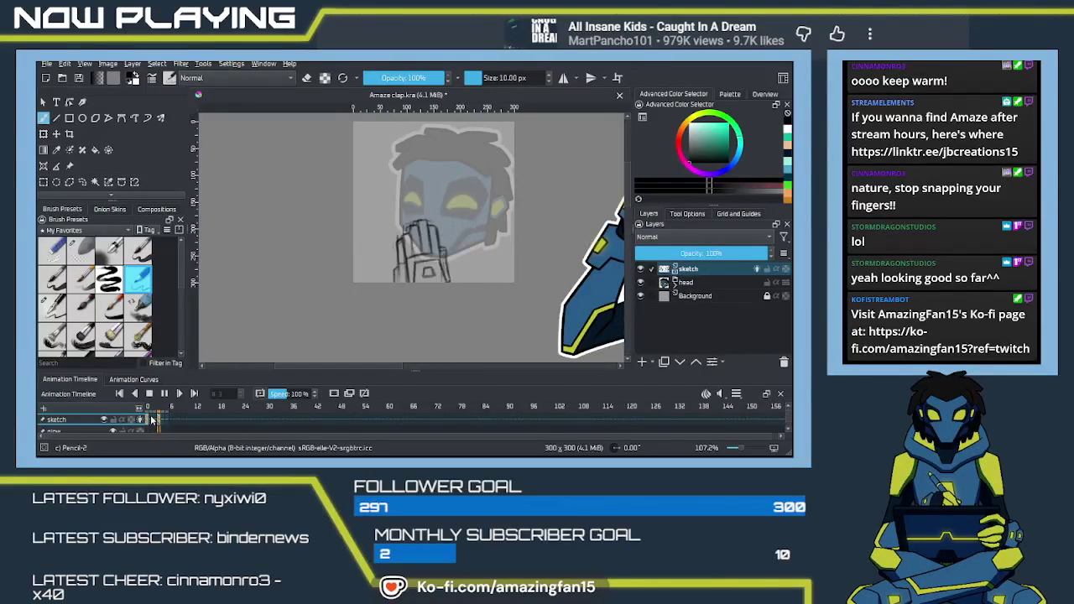
left_click(164, 394)
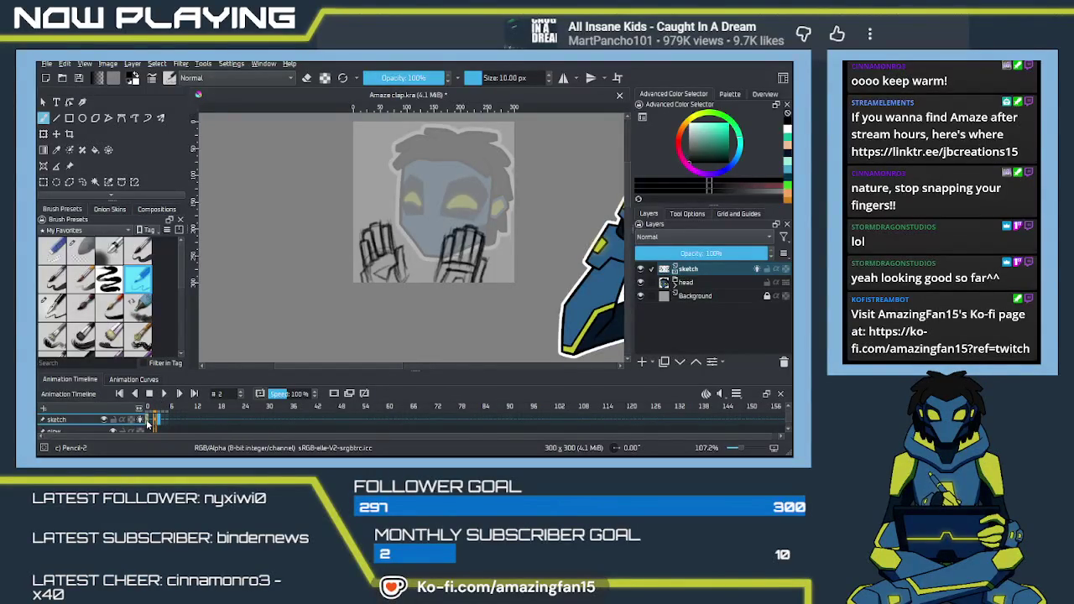
left_click(161, 421)
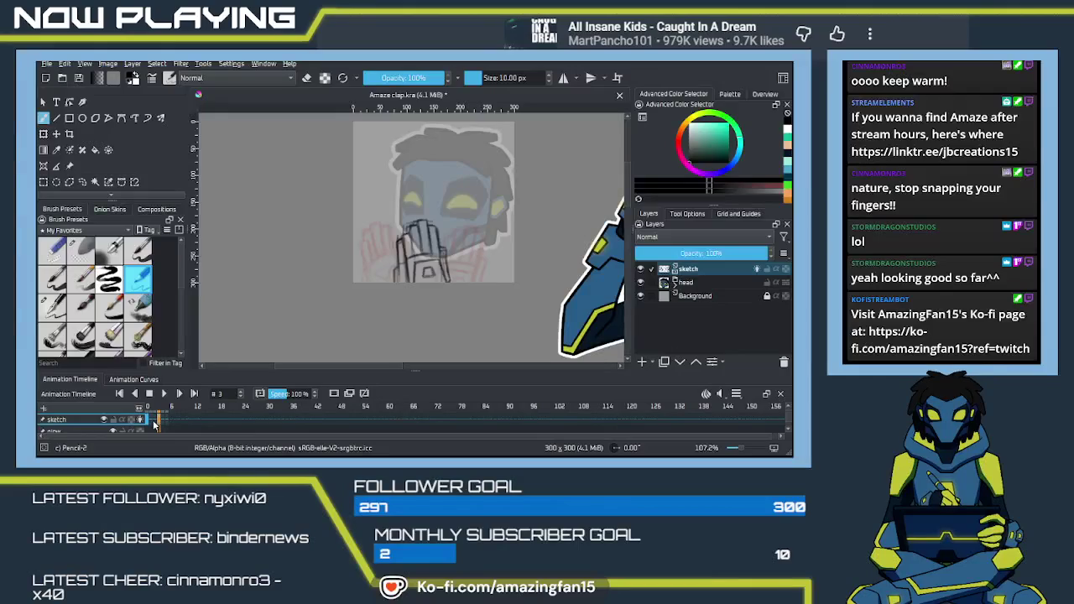
key("ctrl+plus")
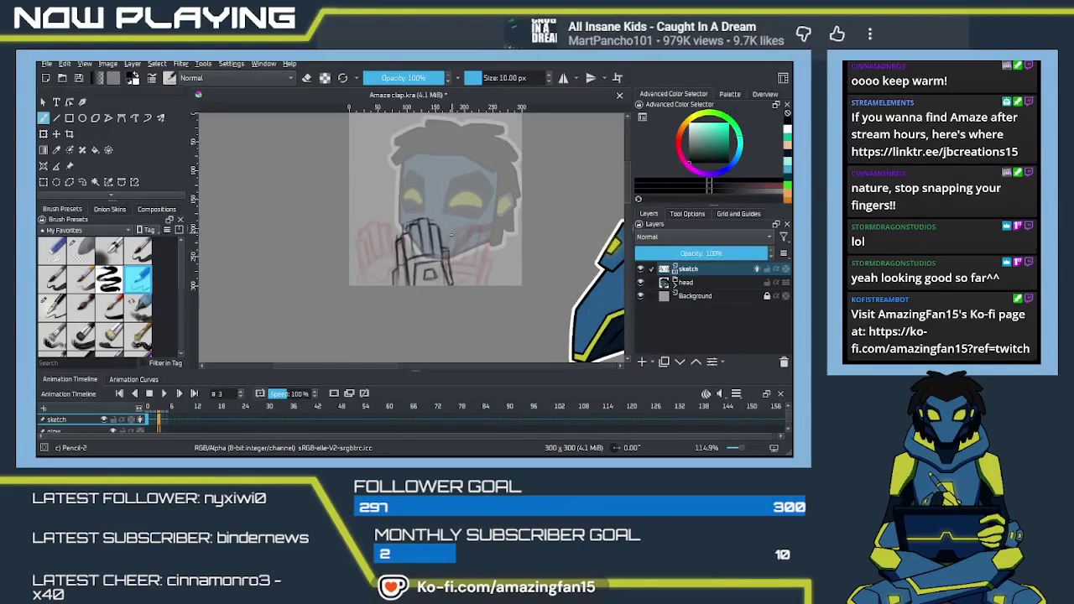
key("ctrl+plus")
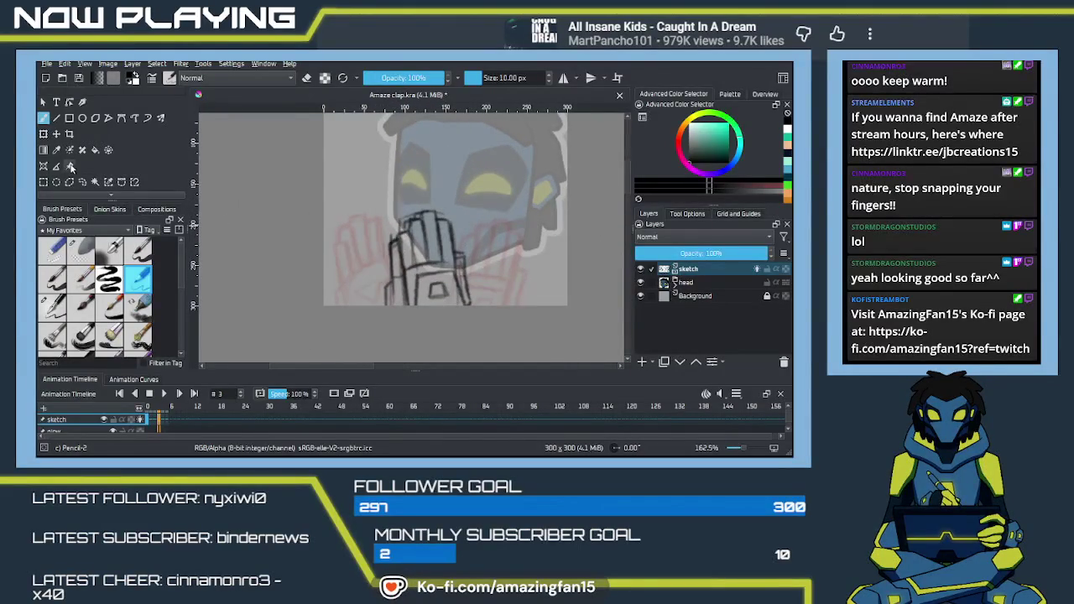
Lasso the clapped hands on frame 3, shift them slightly left, deselect, and replay the animation.
left_click(82, 181)
mouse_move(460, 214)
left_mouse_down()
mouse_move(358, 333)
mouse_move(470, 211)
left_mouse_up()
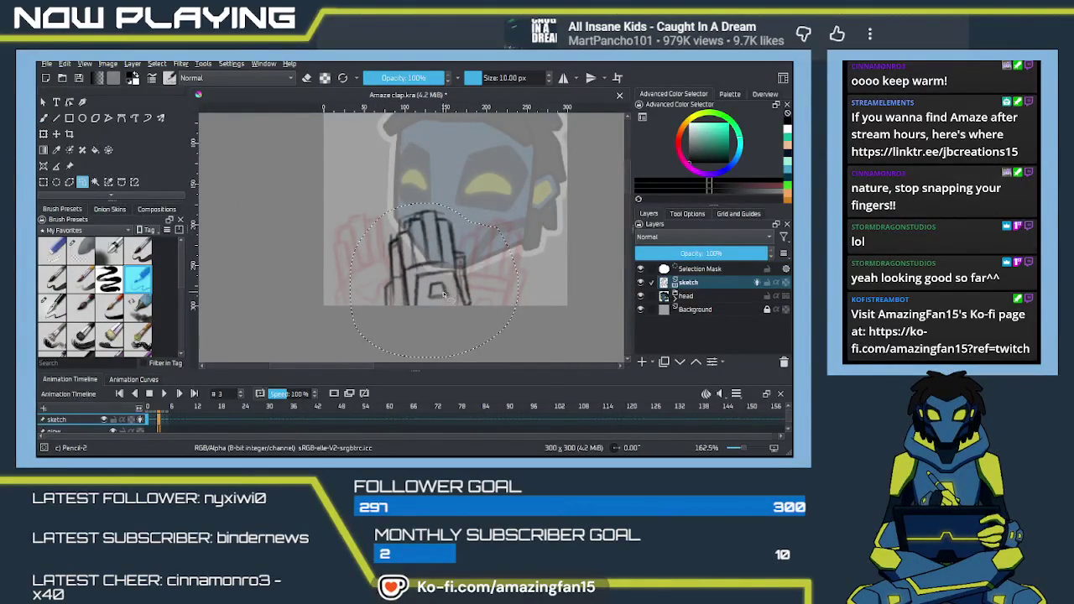
key("ctrl+t")
left_click_drag(454, 295, 437, 301)
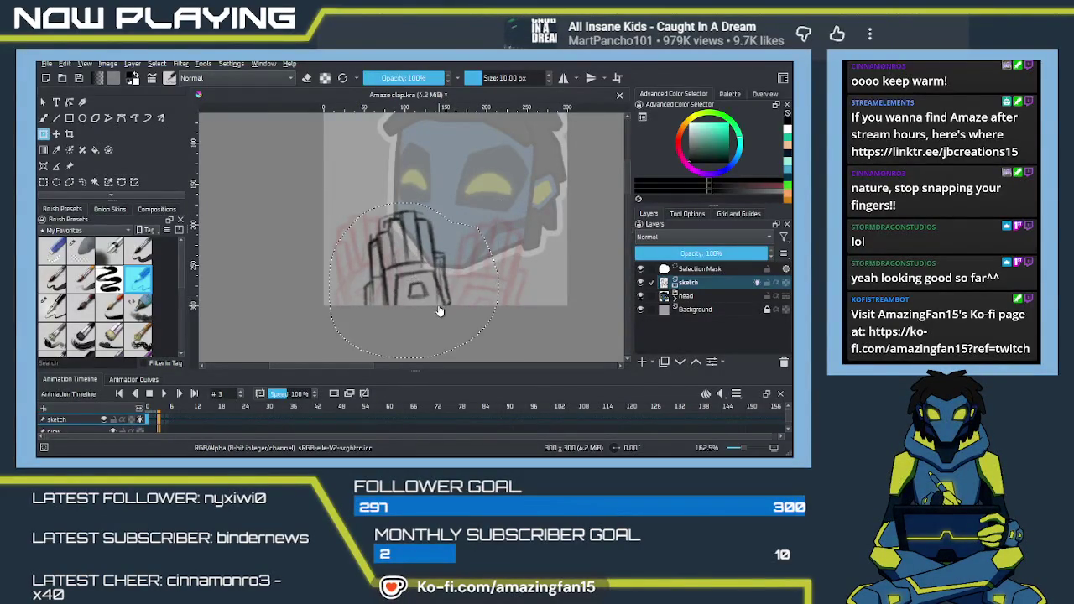
key("ctrl+shift+a")
left_click(166, 393)
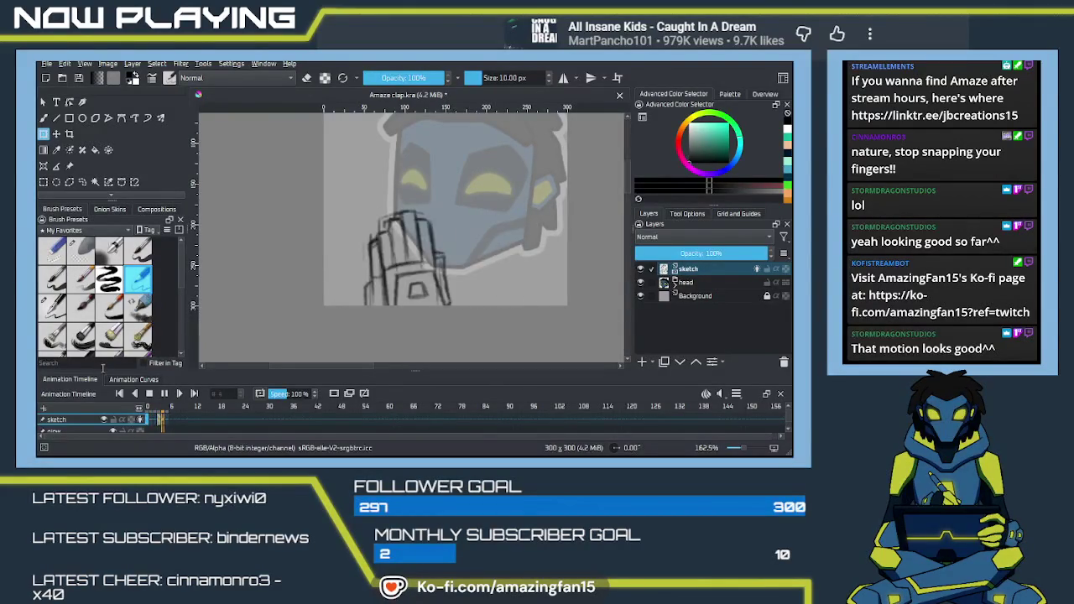
left_click(161, 421)
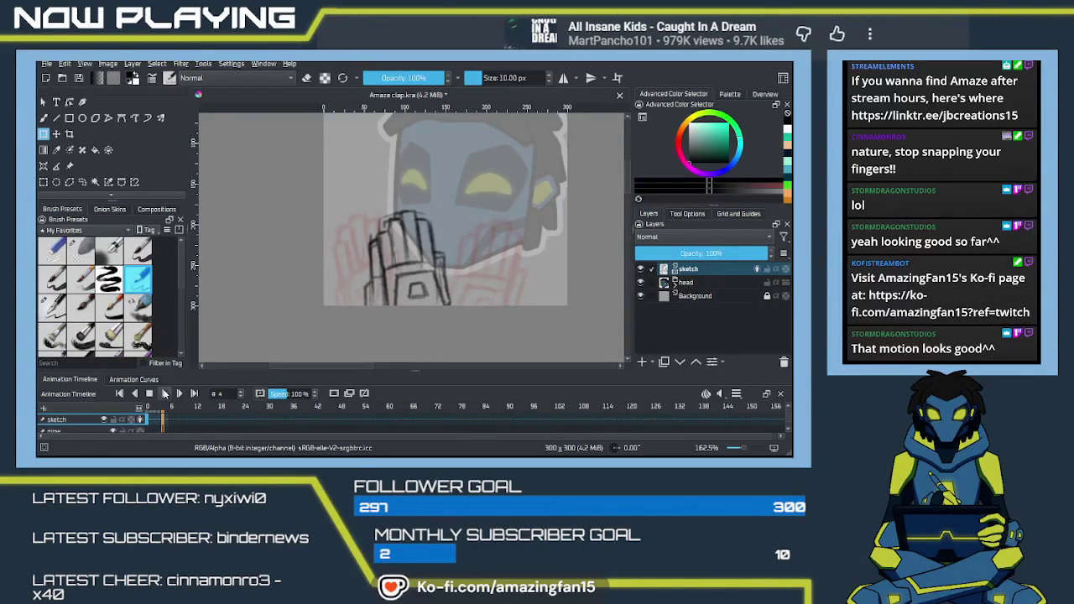
key("space")
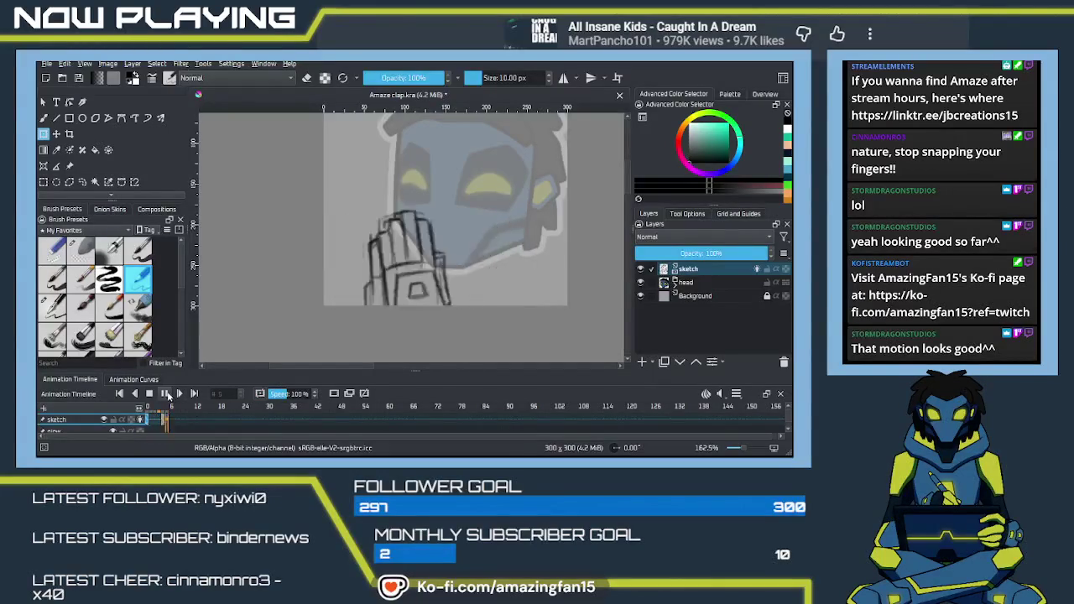
left_click(164, 393)
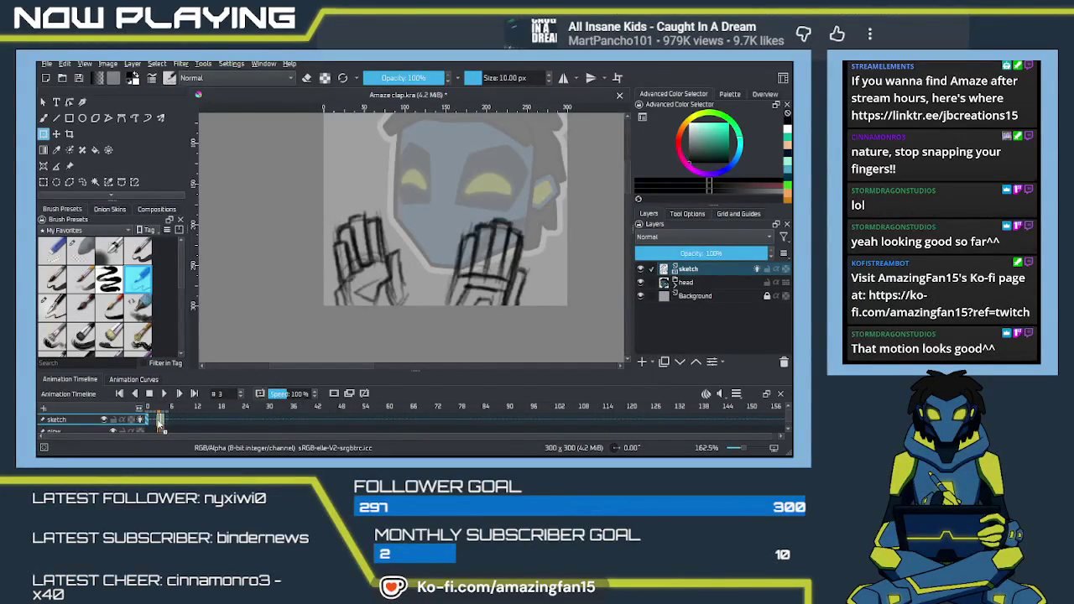
left_click(156, 424)
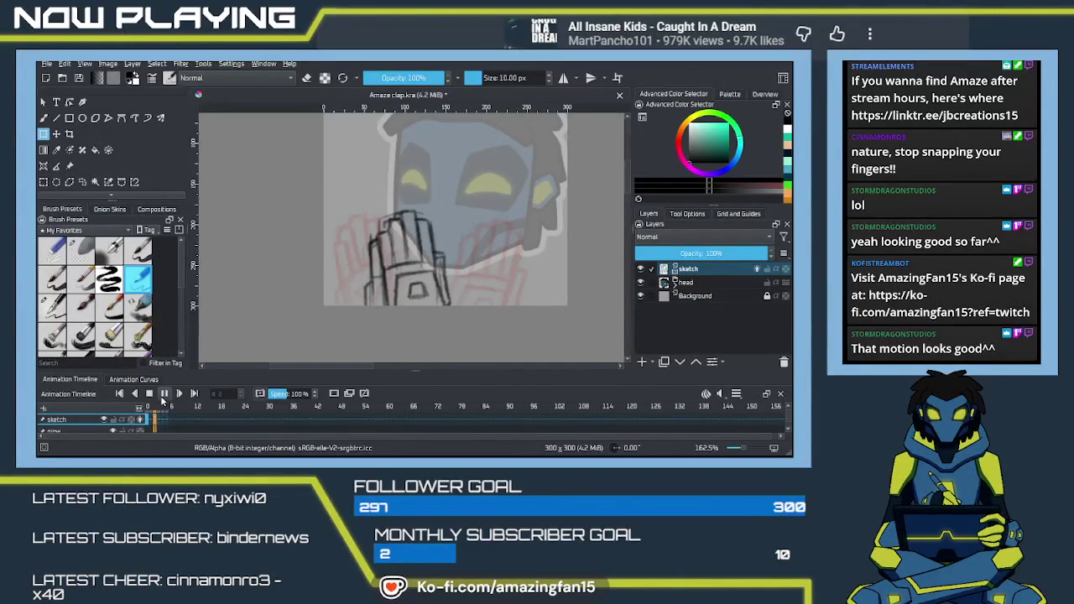
left_click(164, 398)
left_click_drag(166, 407, 160, 415)
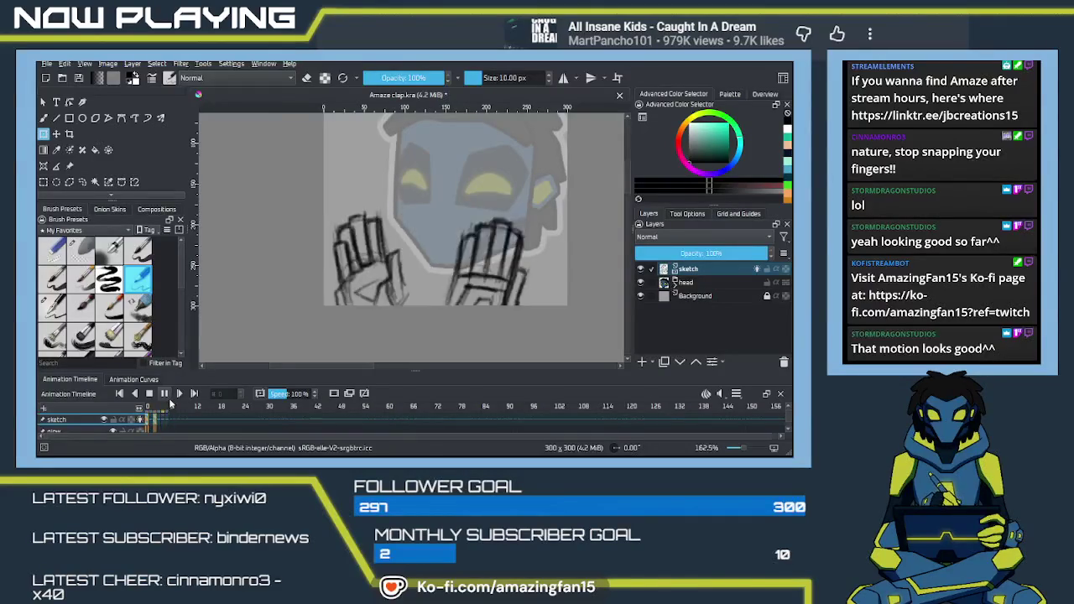
left_click(169, 405)
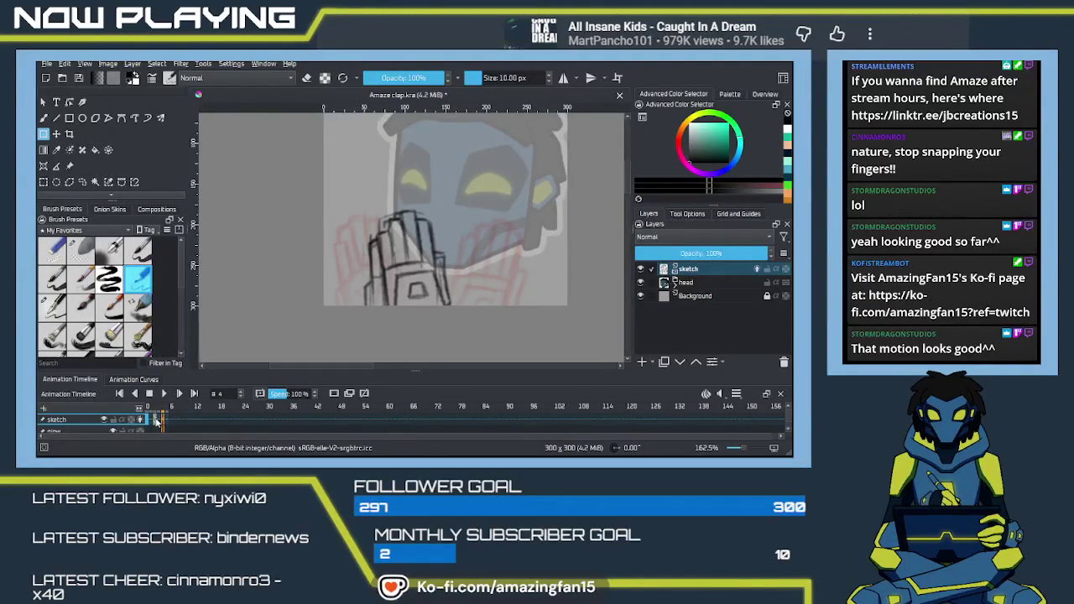
left_click(158, 419)
left_click_drag(159, 422, 162, 427)
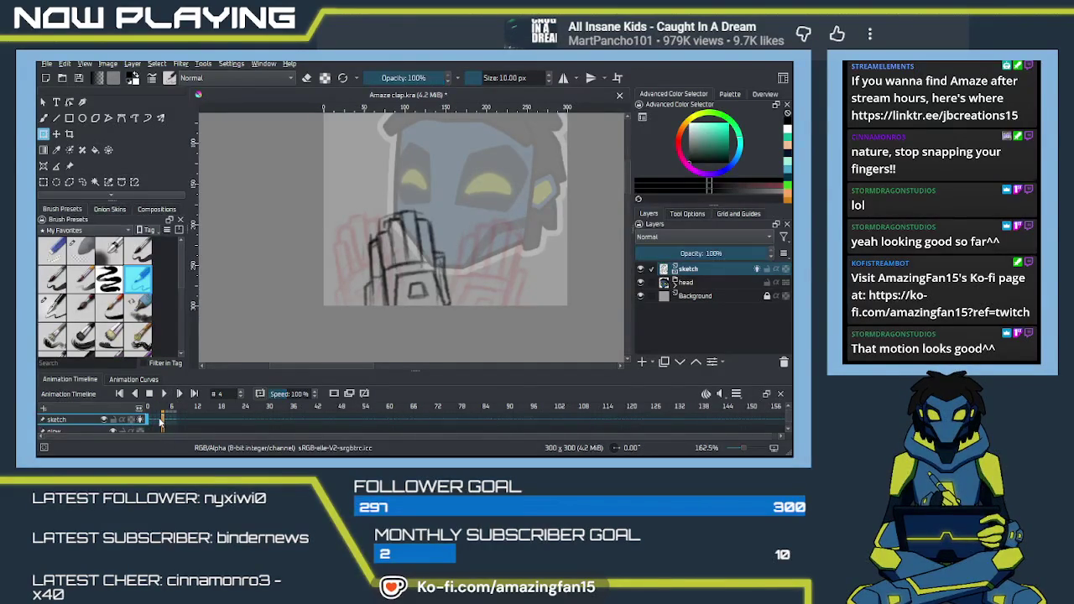
key("space")
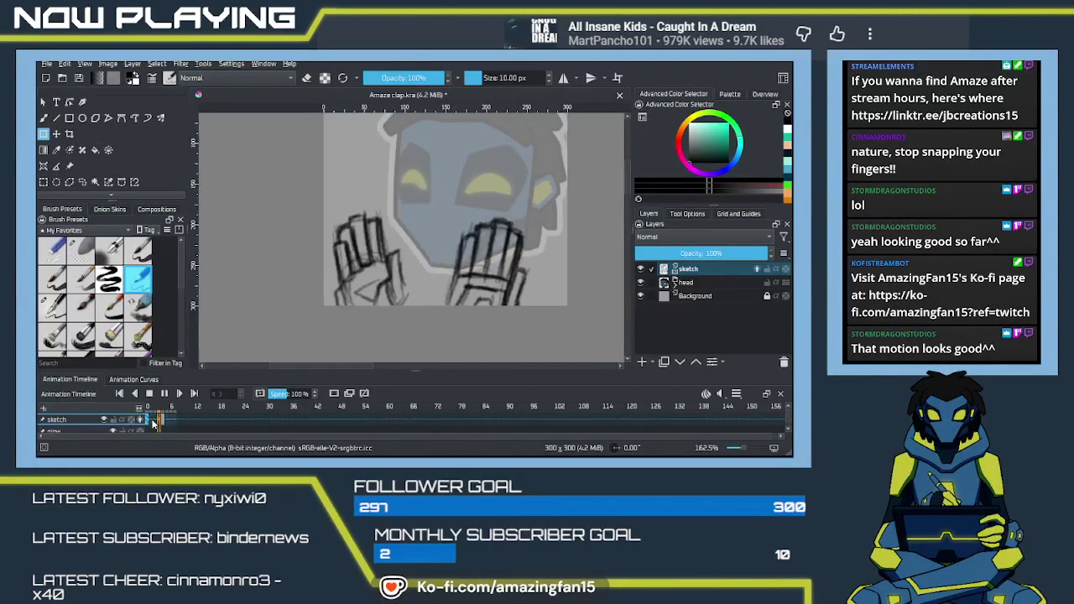
scroll(310, 275, "down", 1)
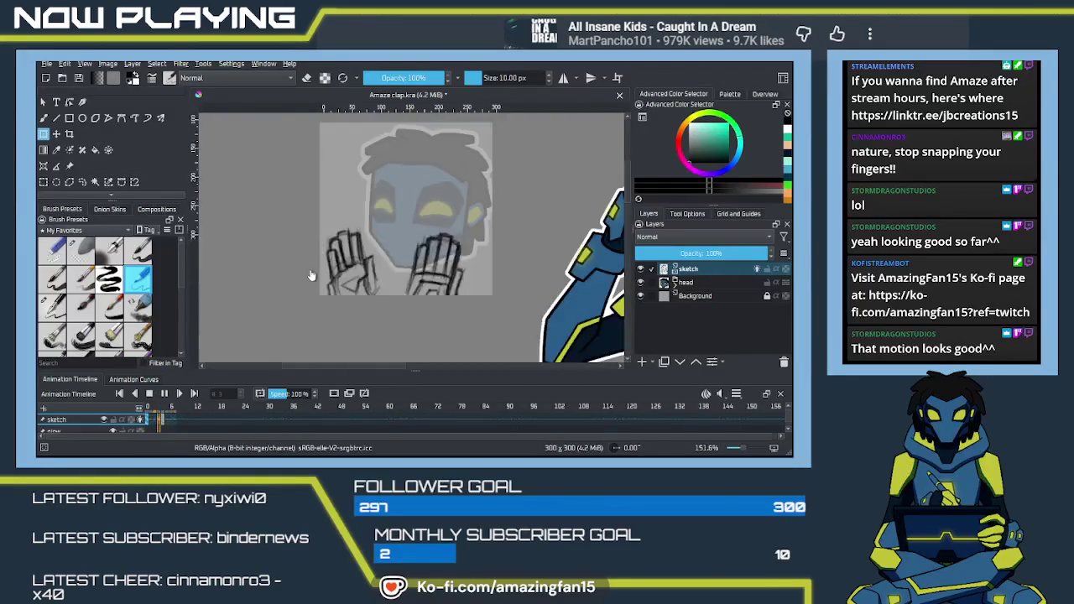
Zoom out, stop playback, return to frame 0, zoom back in, and pick the Freehand Selection tool.
scroll(310, 276, "down", 1)
scroll(310, 275, "down", 1)
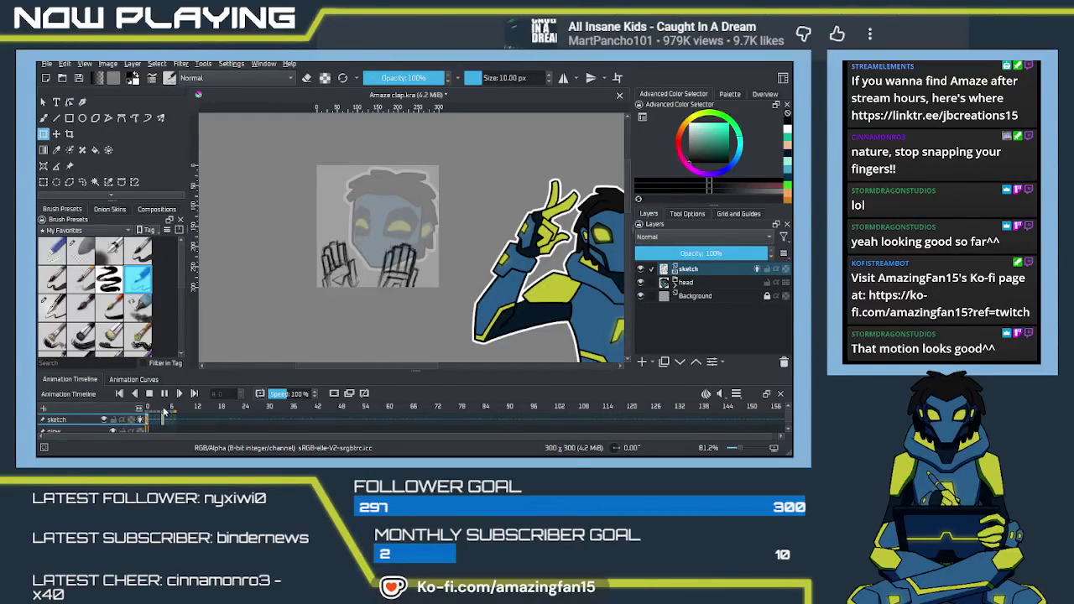
left_click(164, 393)
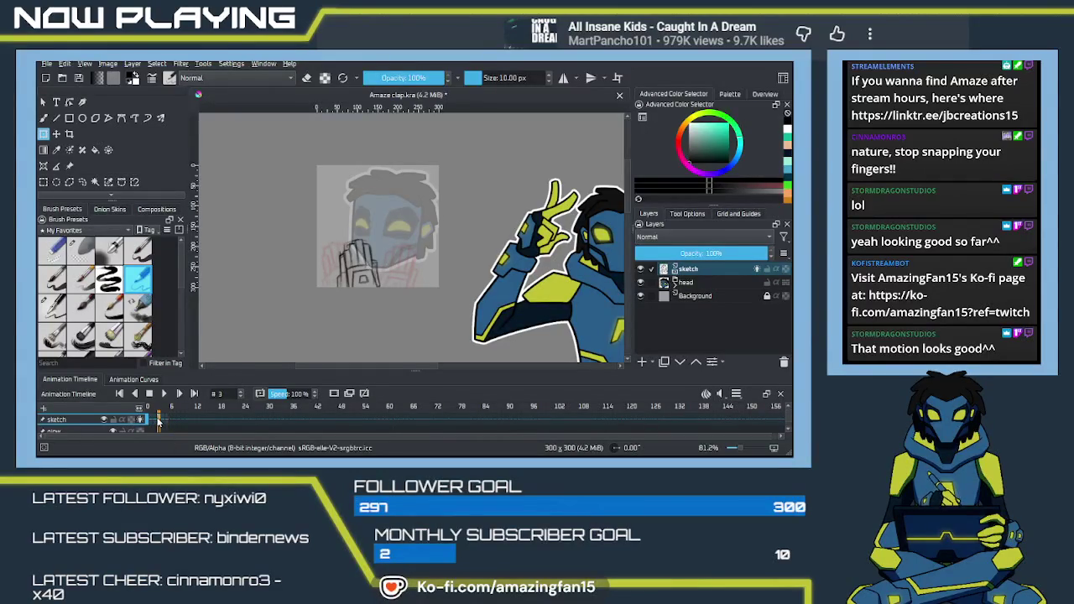
left_click(148, 420)
scroll(362, 233, "up", 3)
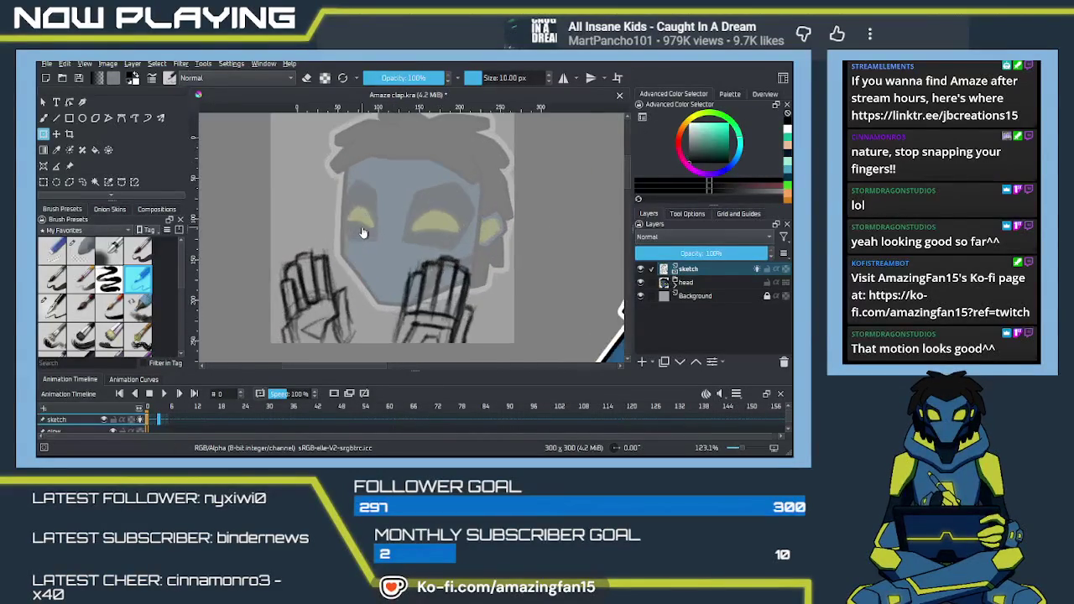
left_click(83, 181)
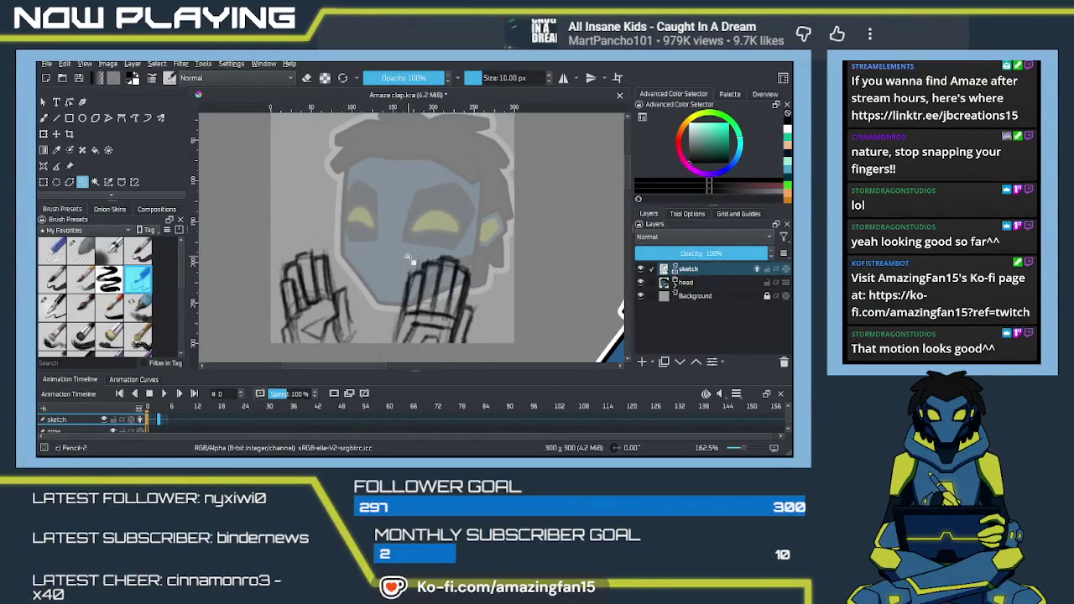
Lasso the right hand on the first clap frame, shift it left, and deselect.
left_click_drag(409, 256, 405, 259)
key("t")
left_click_drag(462, 331, 424, 327)
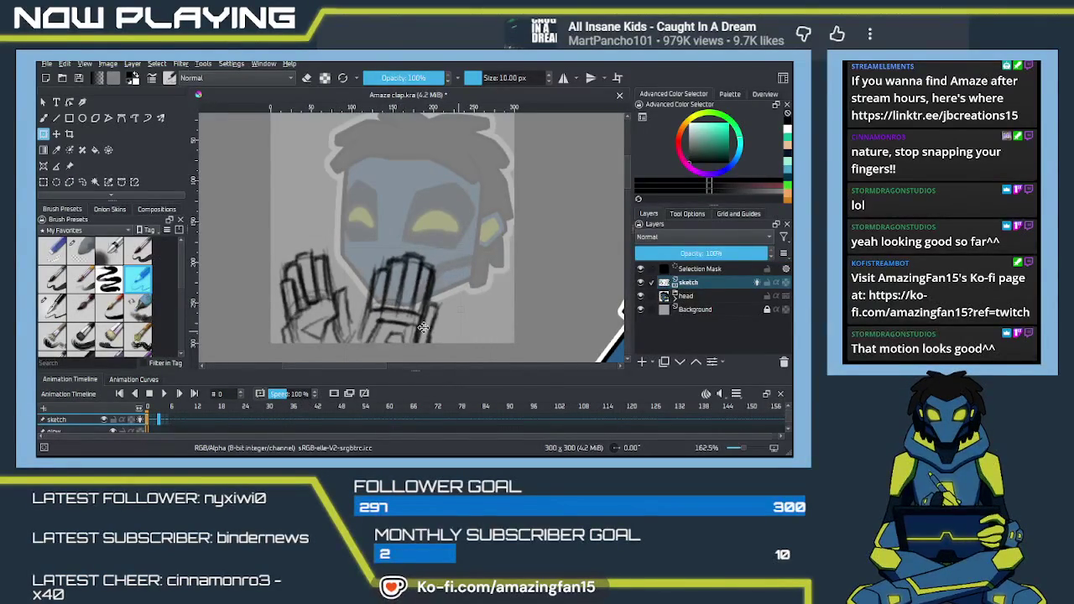
key("ctrl+t")
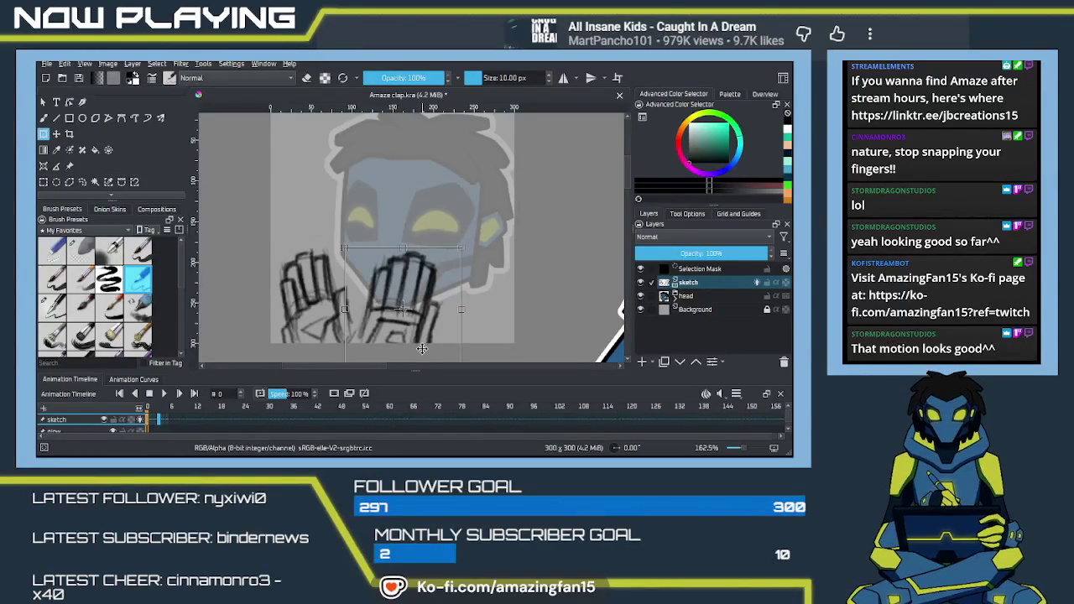
key("Return")
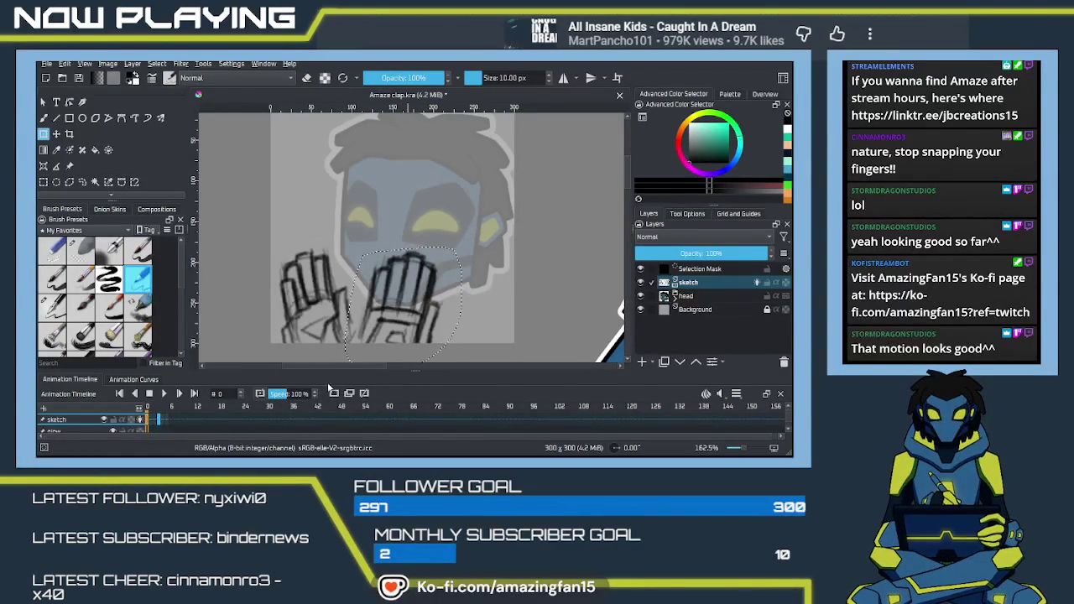
key("ctrl+shift+a")
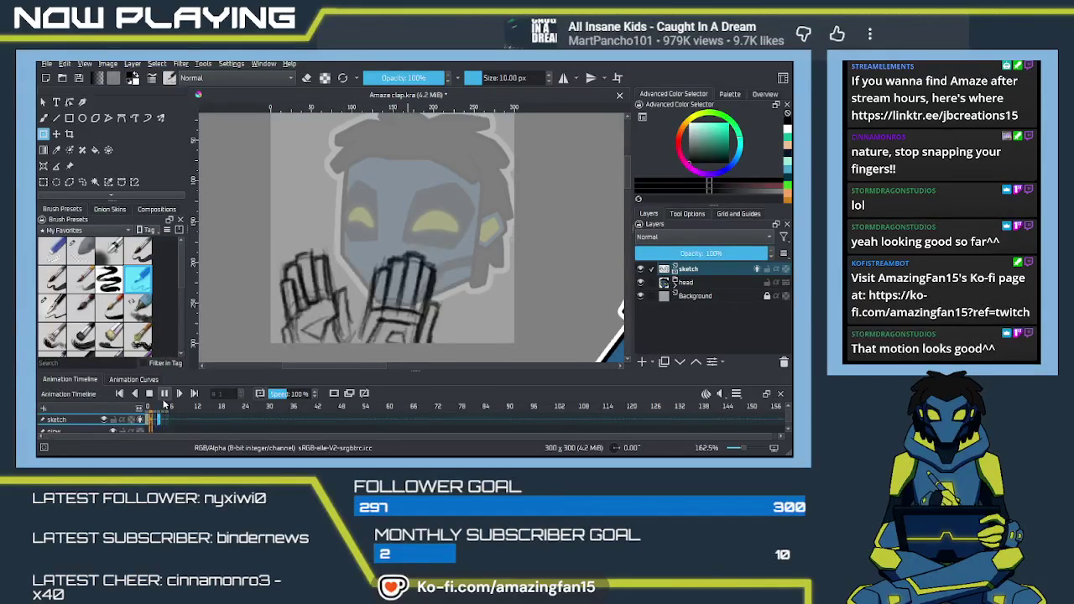
Play back the clap animation to compare the onion-skinned frames.
left_click(164, 394)
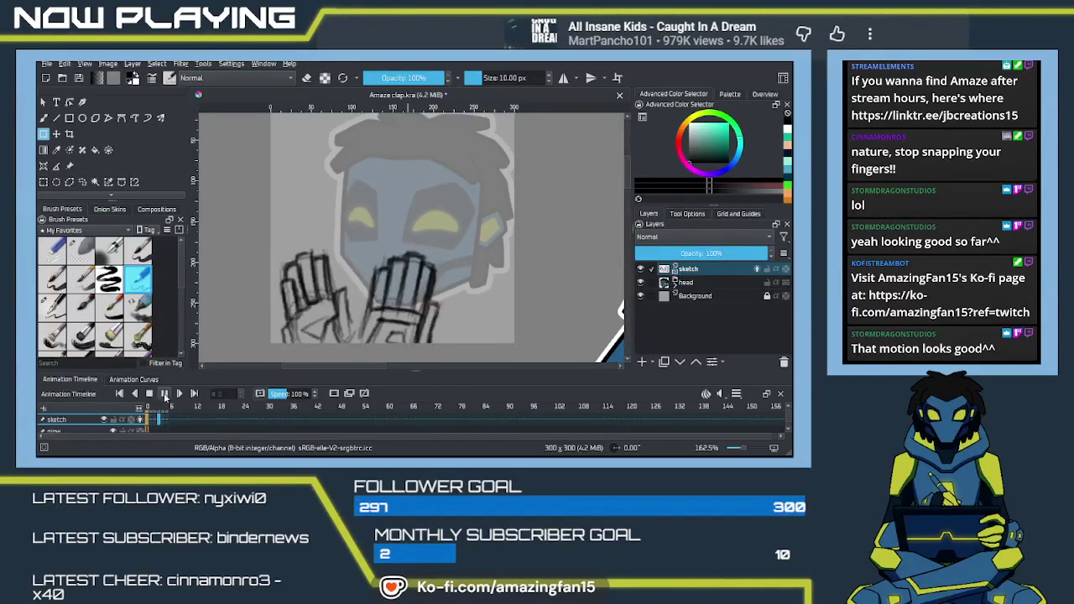
left_click(164, 395)
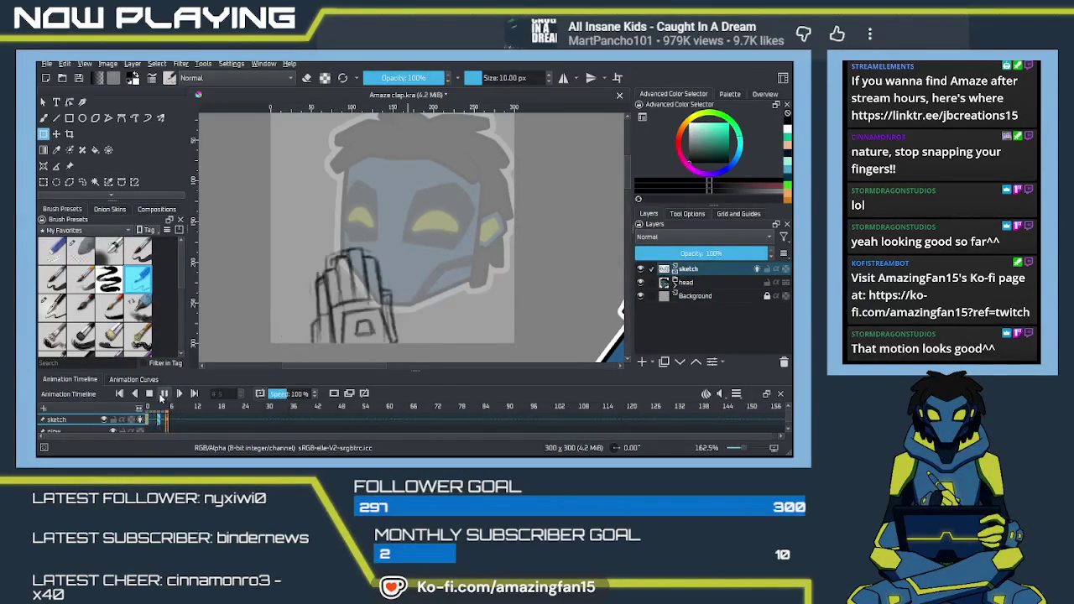
left_click(164, 394)
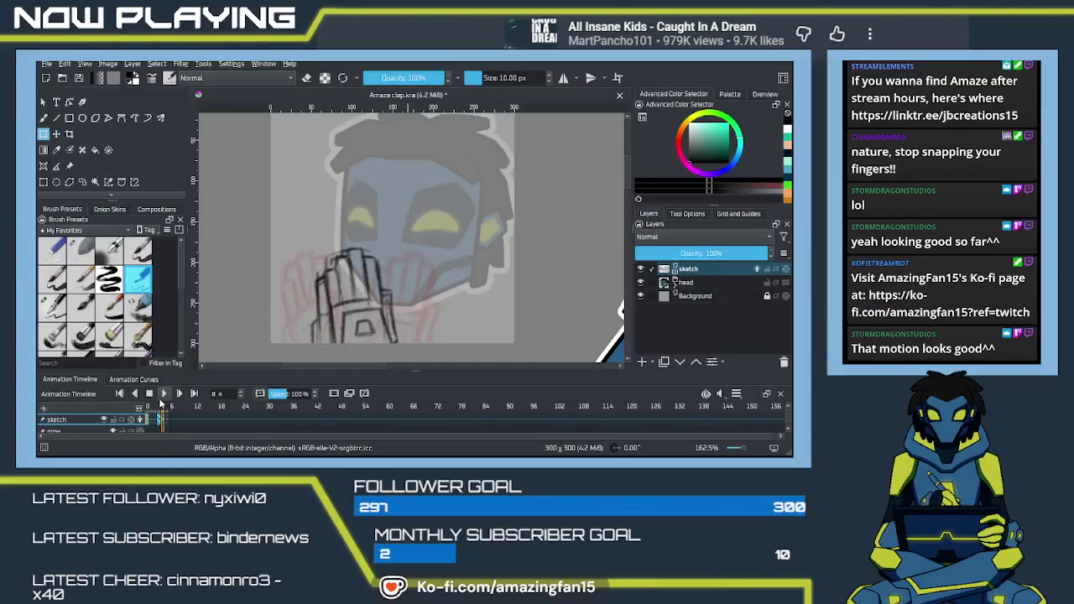
Redraw a line on the hand sketch on frame 3 with the pencil brush.
key("b")
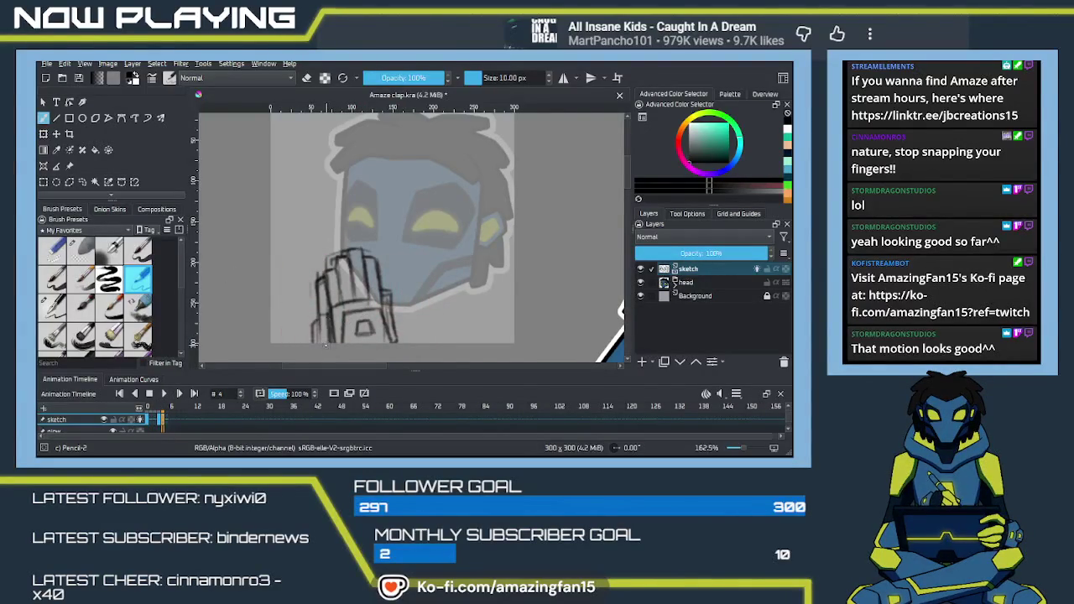
left_click(158, 420)
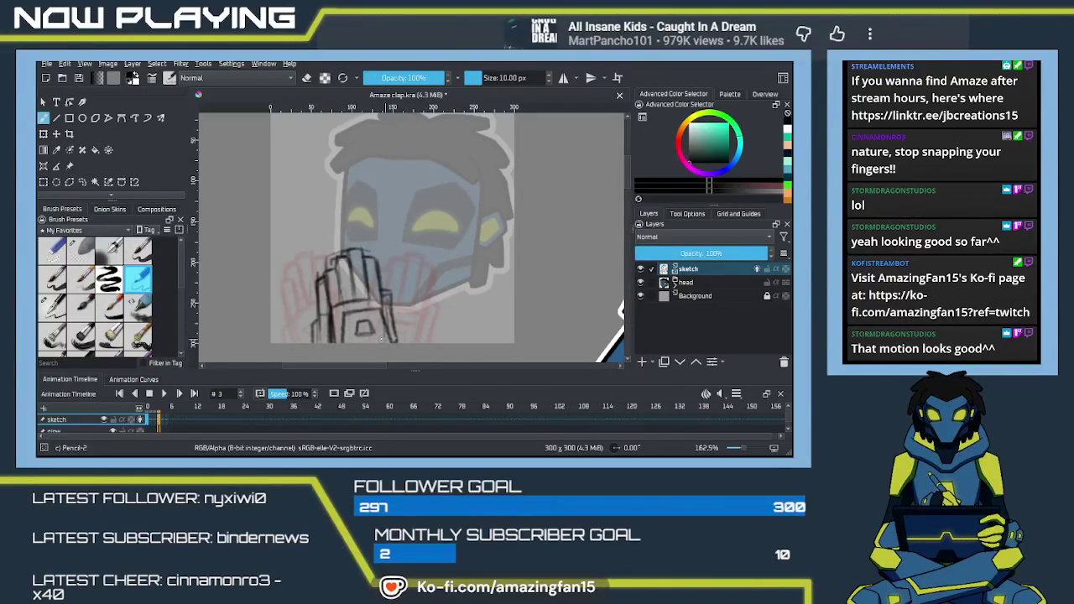
left_click_drag(375, 346, 356, 334)
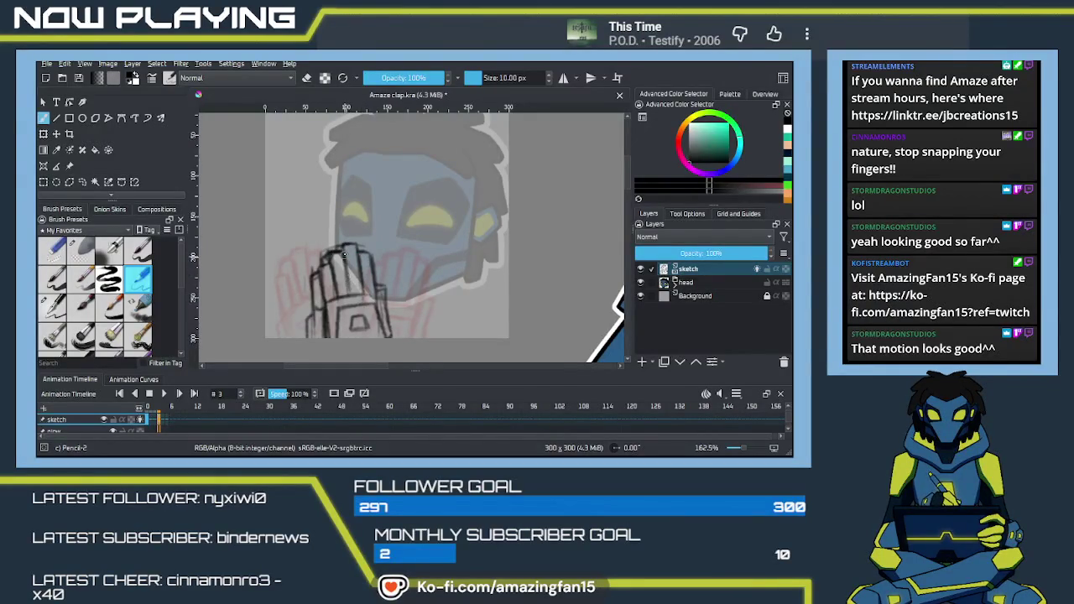
left_click_drag(361, 268, 363, 294)
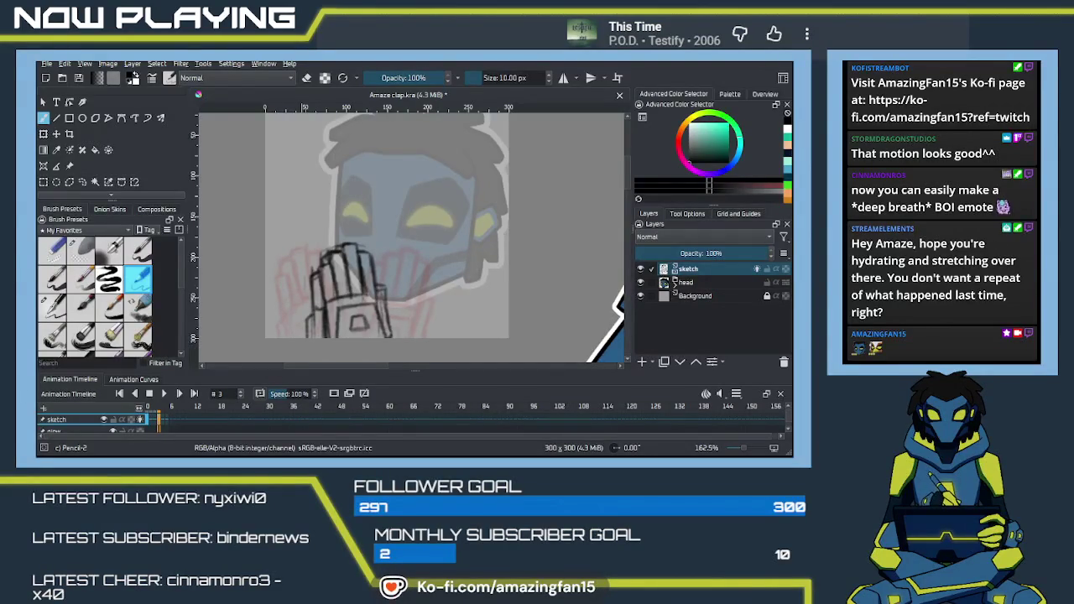
Replay the clap animation and stop it on frame 1.
key("alt+Tab")
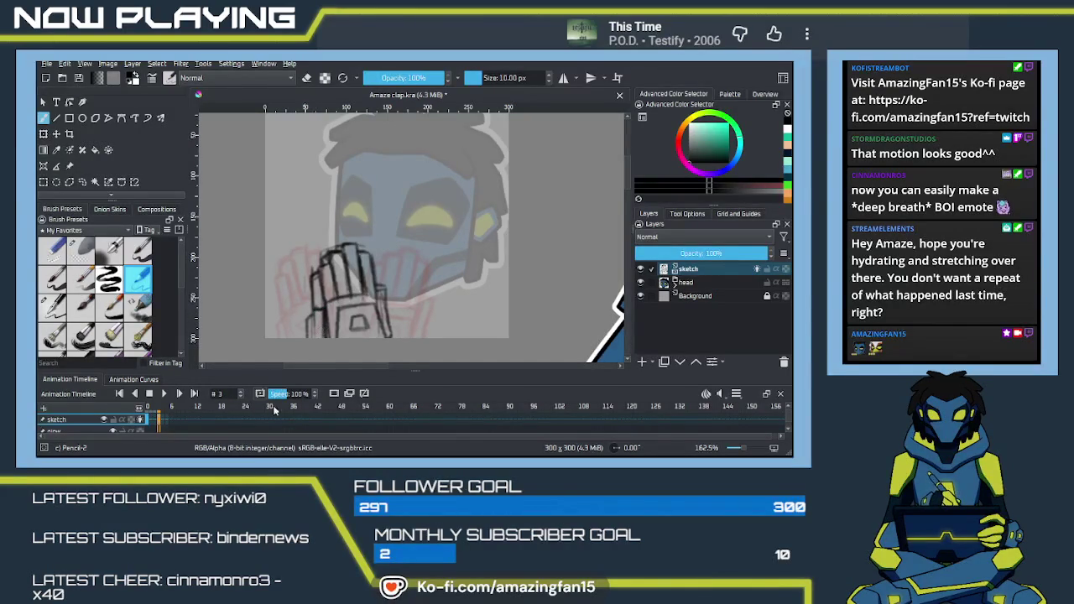
left_click(164, 396)
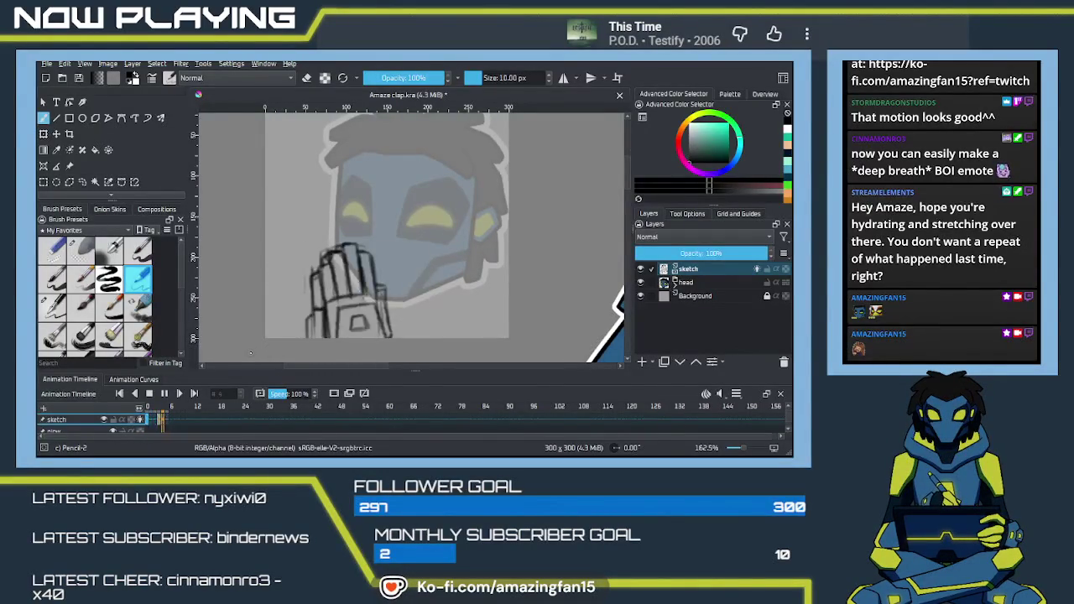
left_click(164, 394)
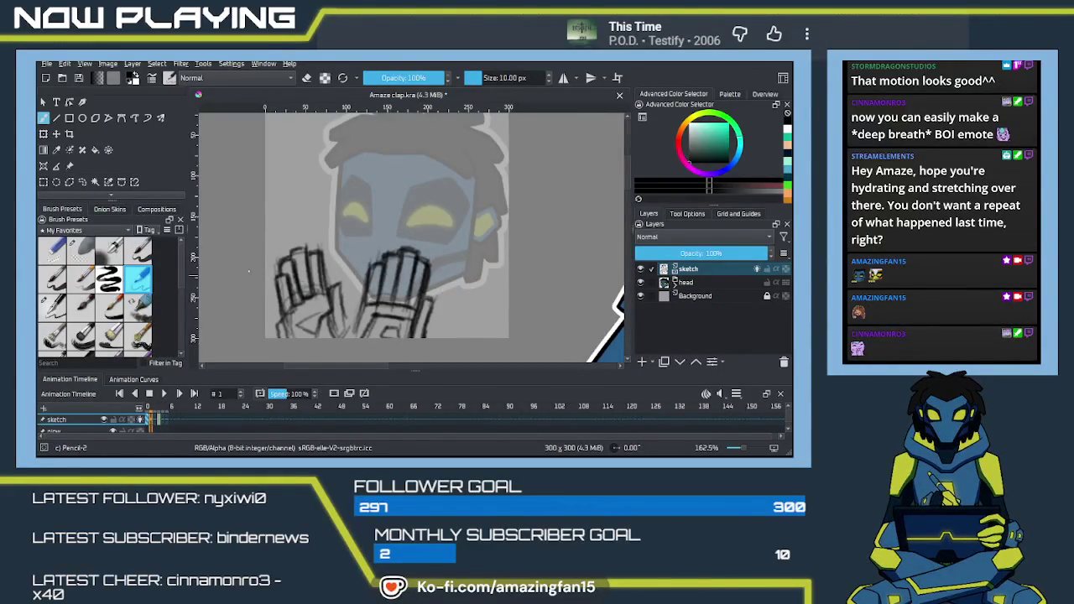
Try a freehand selection on the hand, cancel it, and return to frame 0.
left_click(82, 182)
left_click_drag(365, 276, 354, 337)
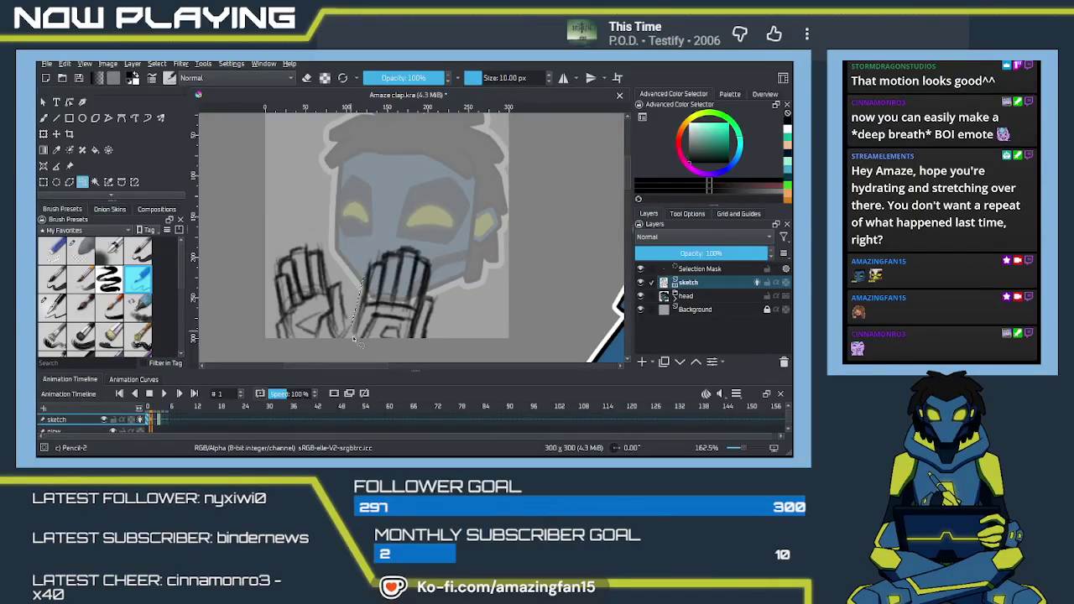
key("ctrl+shift+a")
left_click(145, 420)
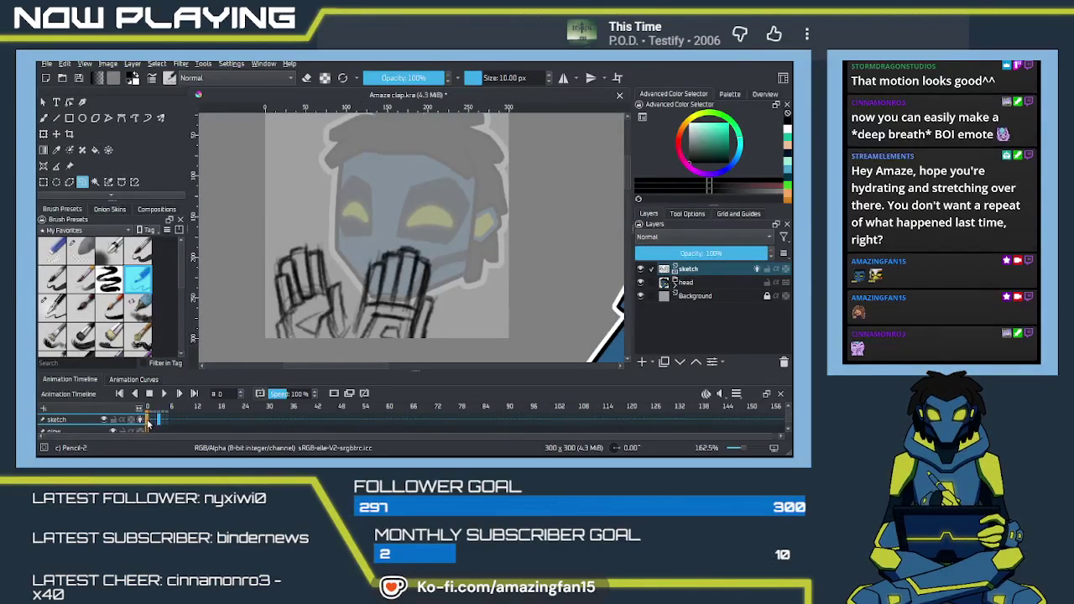
Rotate the right hand slightly, nudge it up-left on frame 0, then preview the clap.
left_click_drag(365, 256, 408, 233)
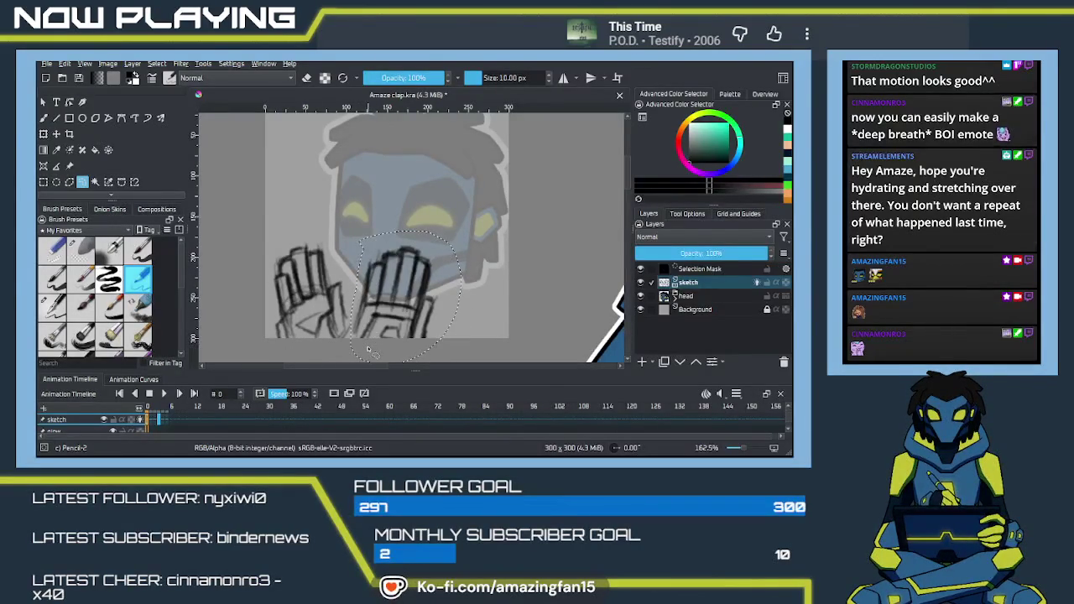
key("ctrl+t")
left_click_drag(474, 224, 462, 224)
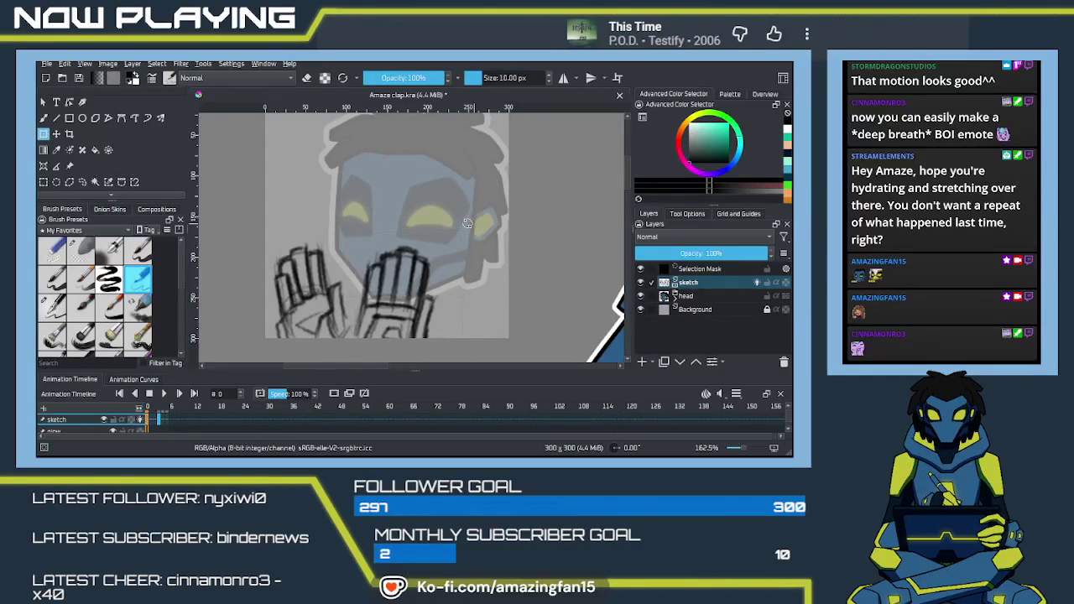
left_click_drag(420, 280, 413, 277)
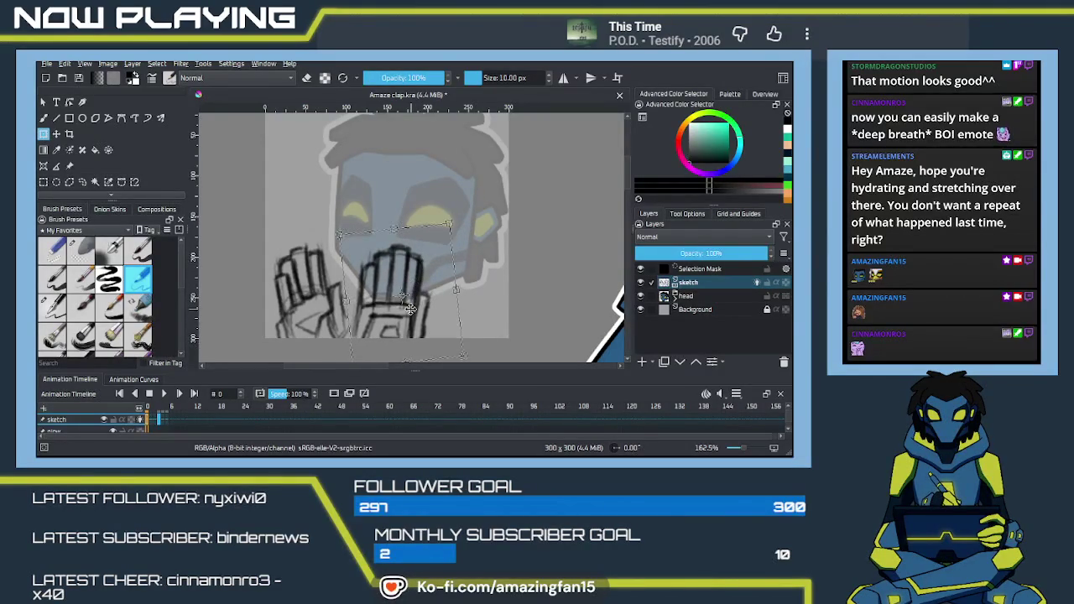
key("Return")
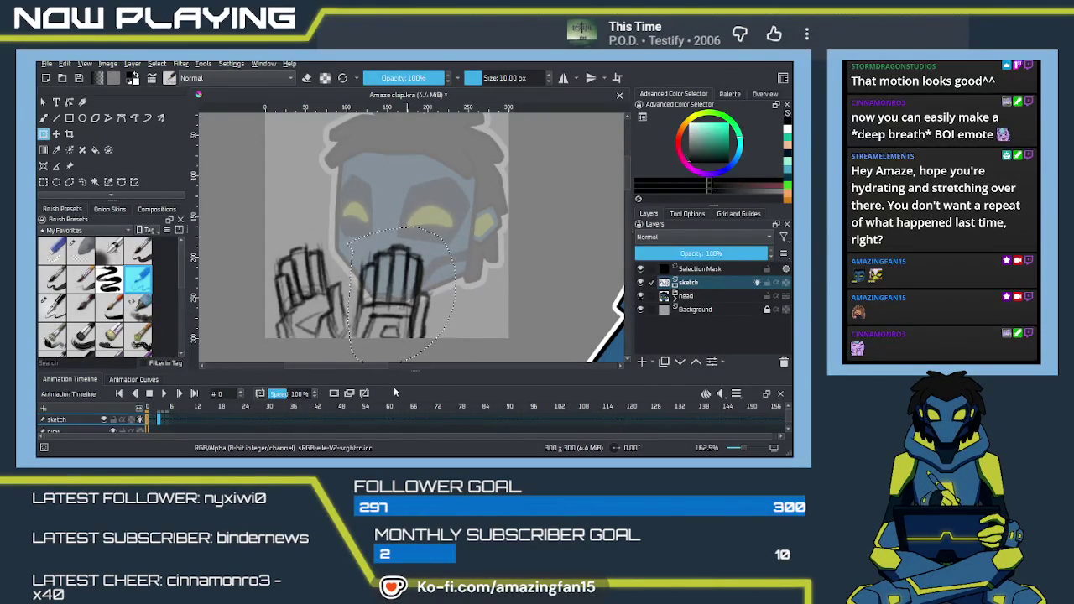
key("ctrl+shift+a")
left_click(164, 394)
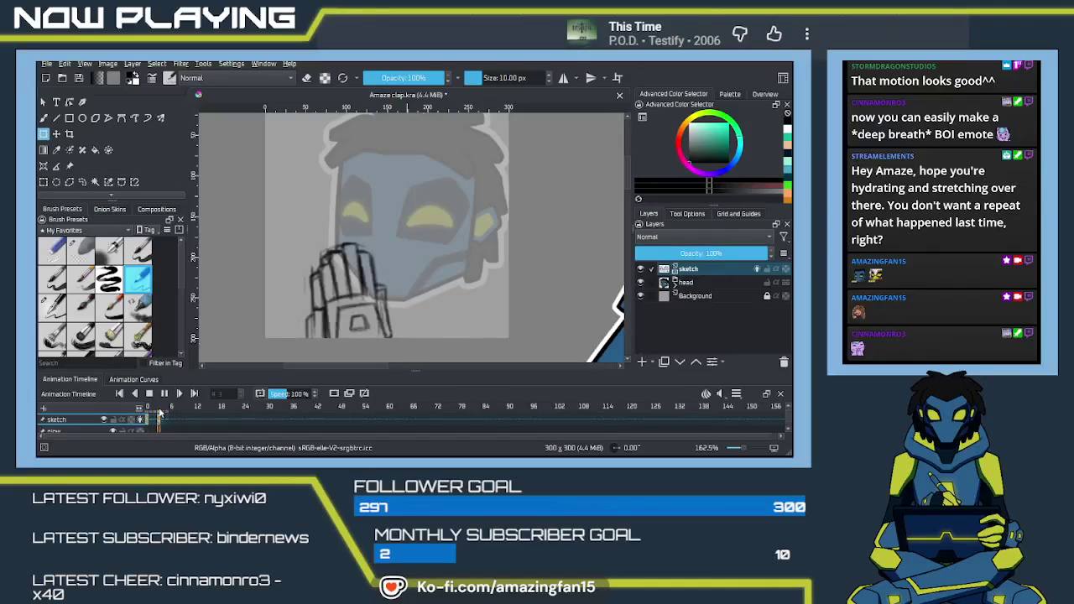
left_click(163, 394)
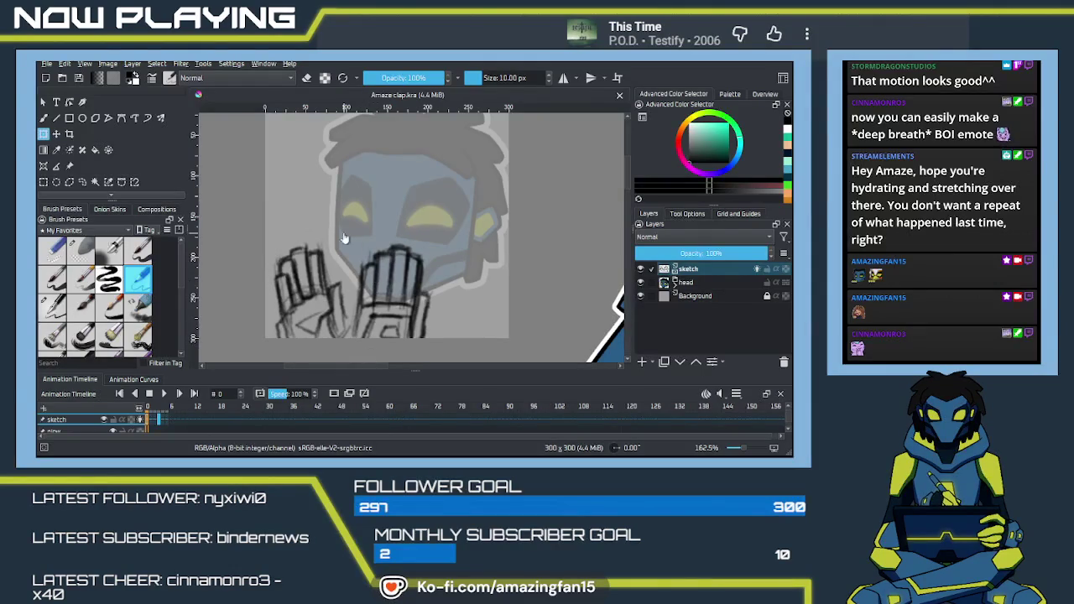
key("minus")
key("minus")
key("minus")
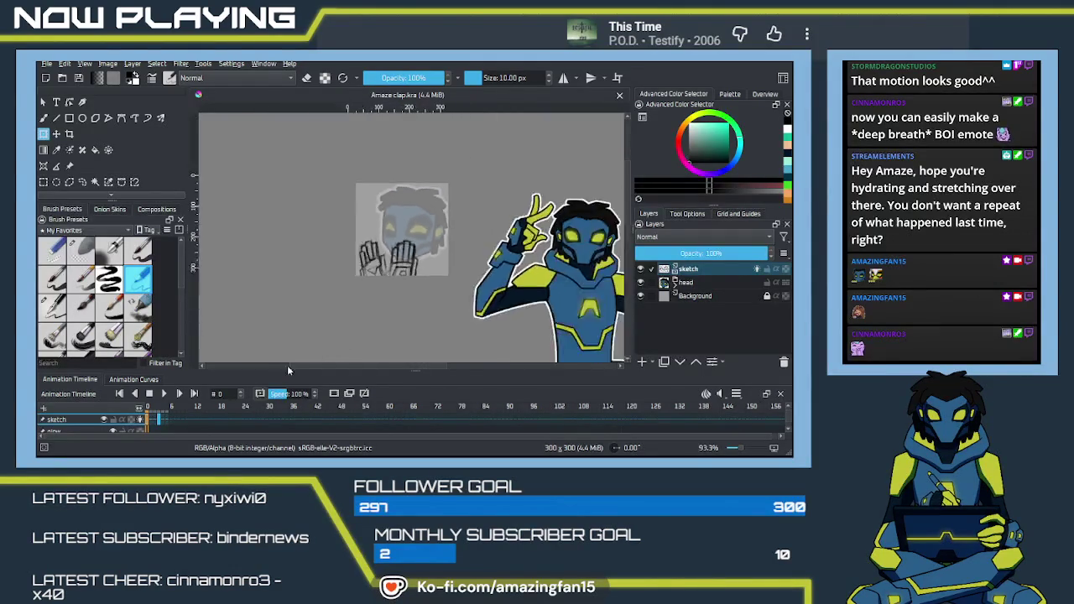
key("minus")
key("minus")
key("minus")
key("minus")
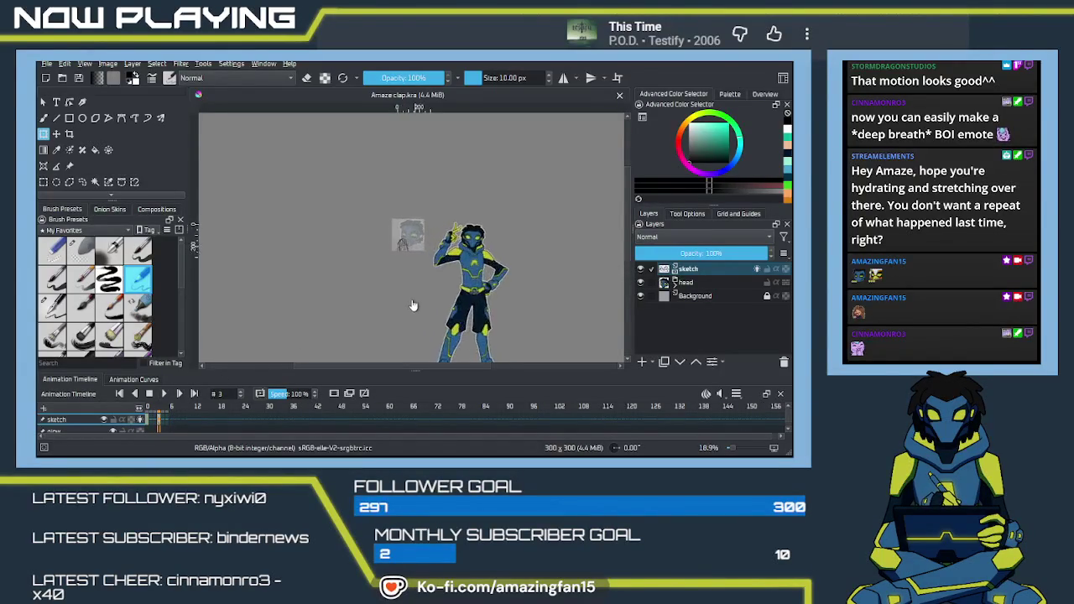
scroll(399, 321, "up", 6)
scroll(382, 323, "up", 1)
scroll(374, 326, "up", 1)
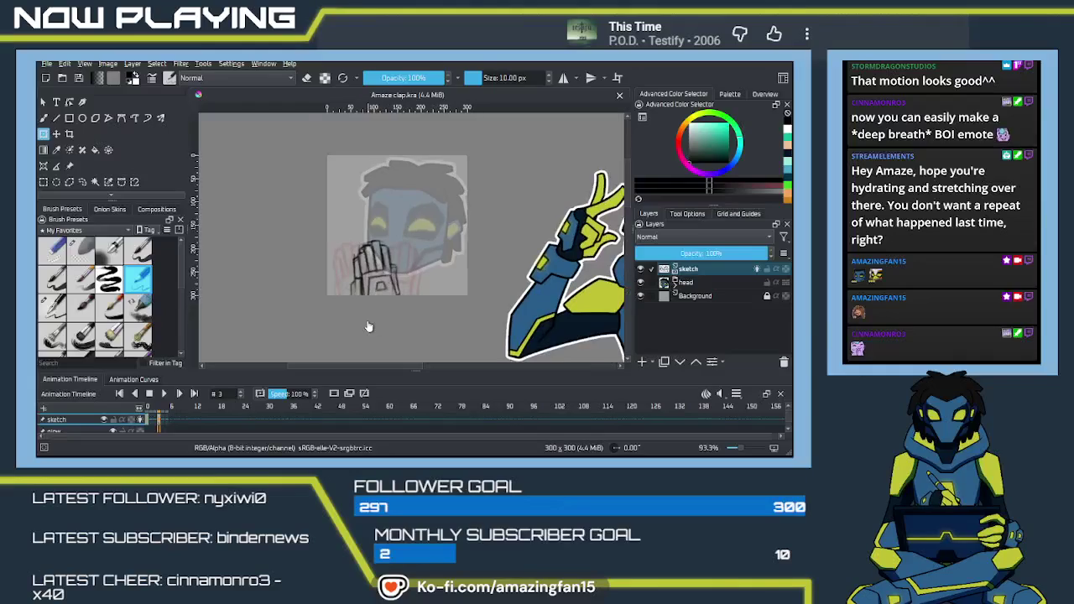
scroll(365, 329, "up", 1)
scroll(357, 332, "up", 1)
scroll(348, 336, "up", 1)
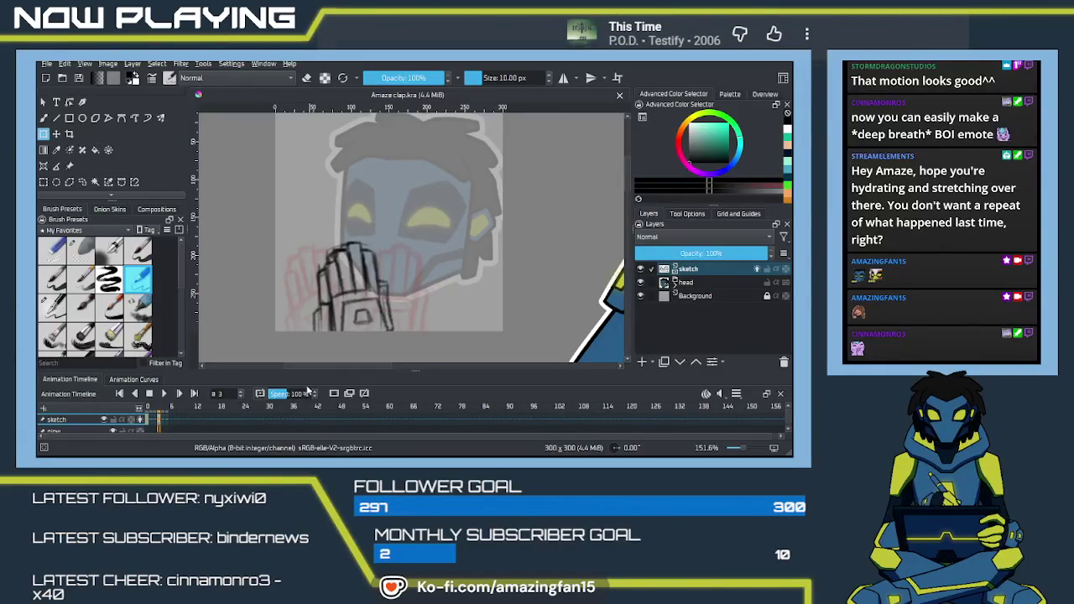
mouse_move(345, 297)
left_mouse_down()
mouse_move(386, 295)
mouse_move(378, 301)
left_mouse_up()
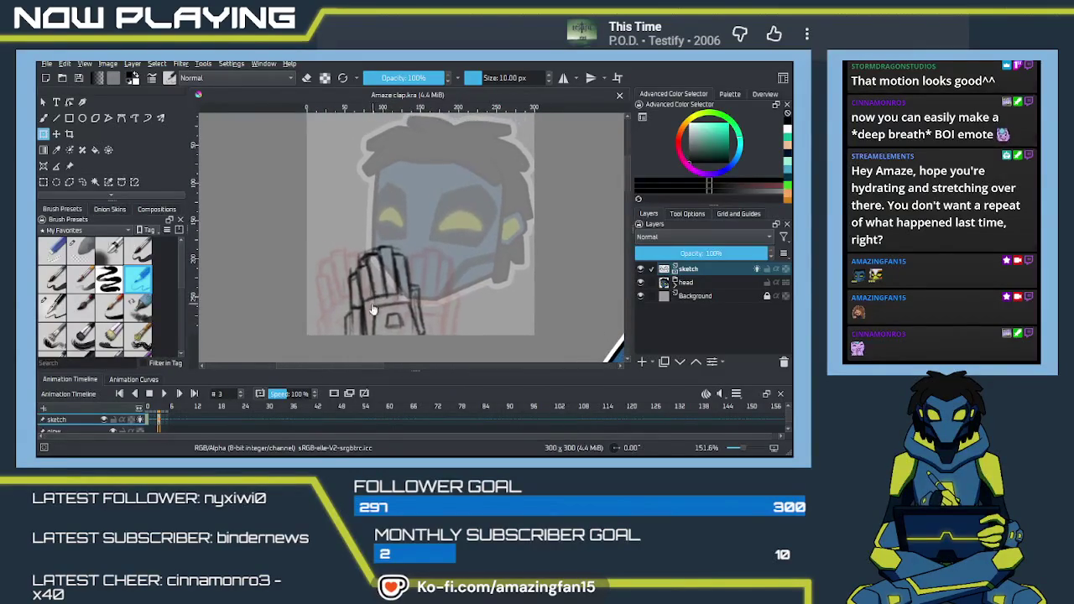
Put the sketch layer into a new group named 'hands'.
left_click(702, 272)
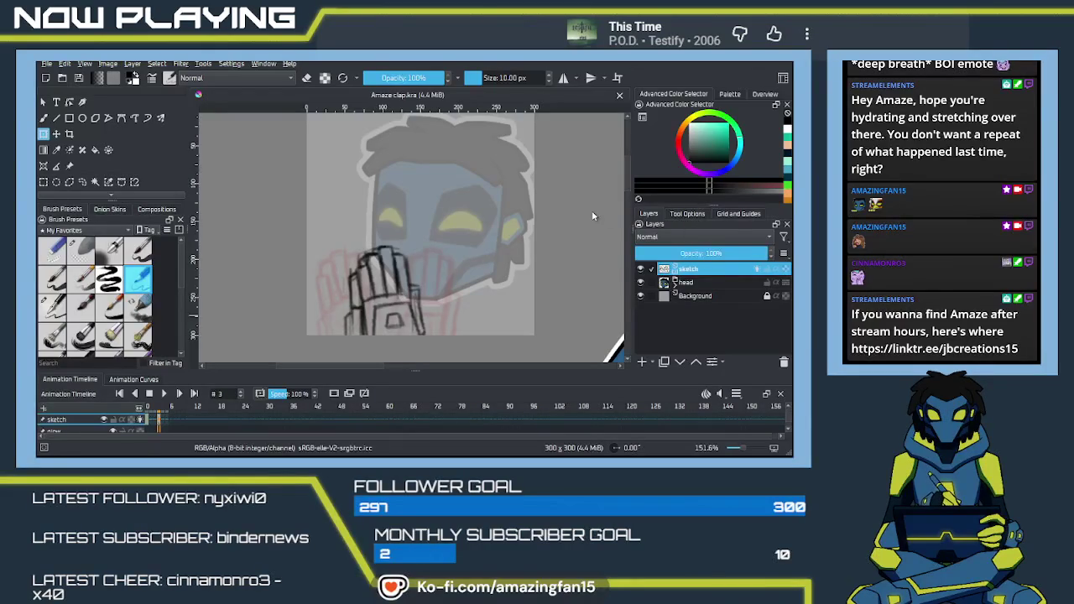
key("ctrl+g")
double_click(696, 270)
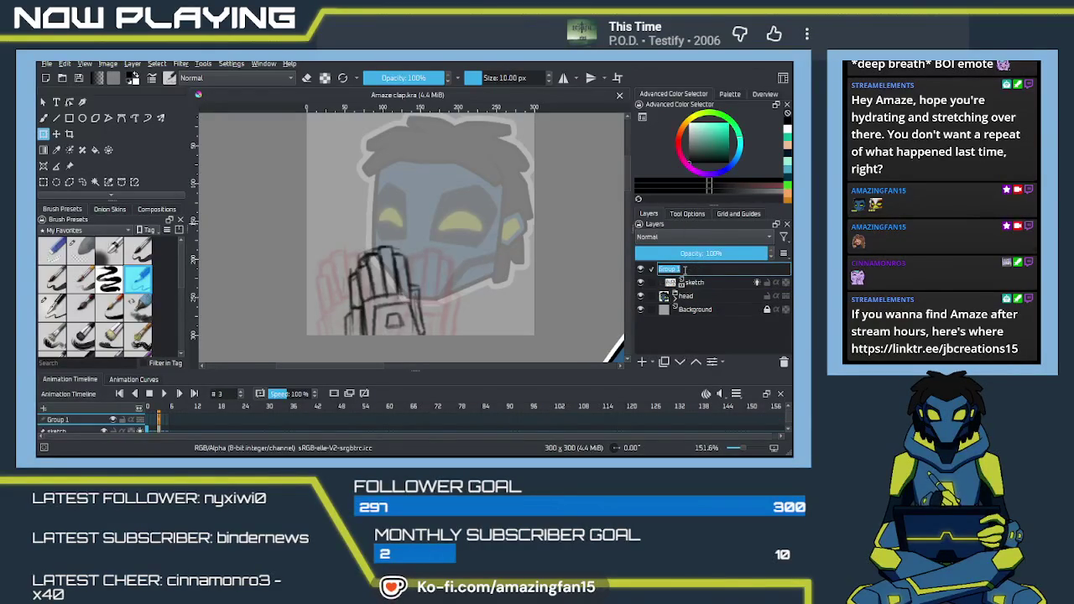
type("hands")
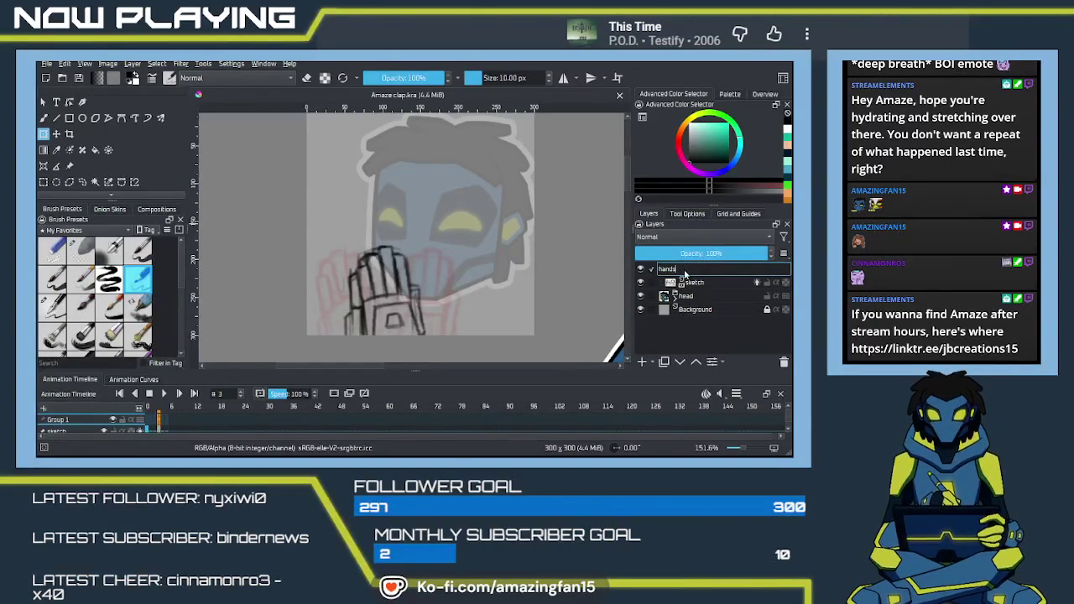
key("Return")
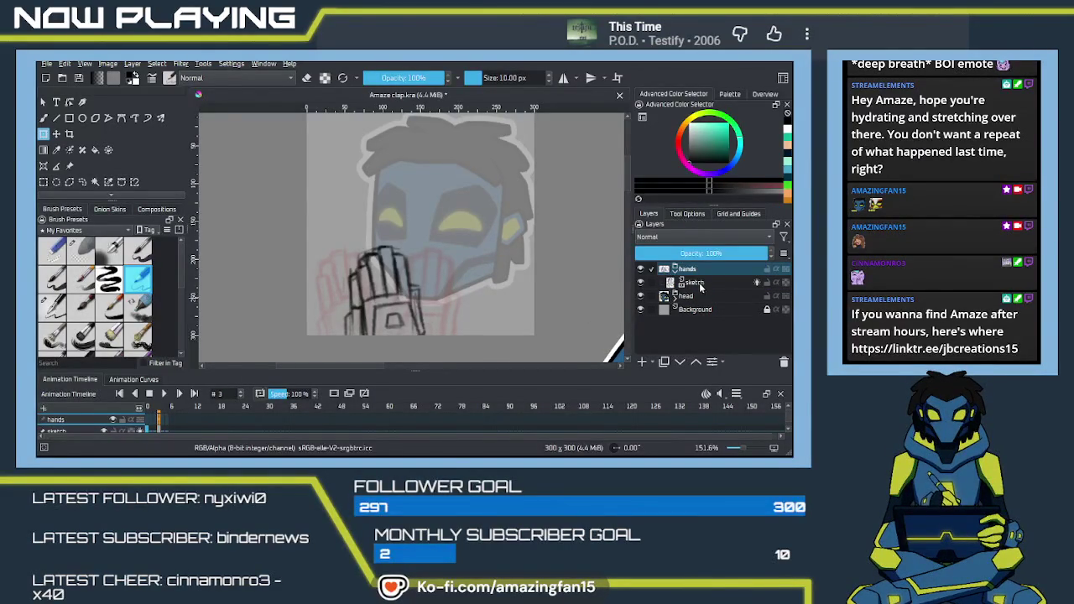
On frame 0, add a paint layer named 'linework' above the sketch.
left_click(147, 430)
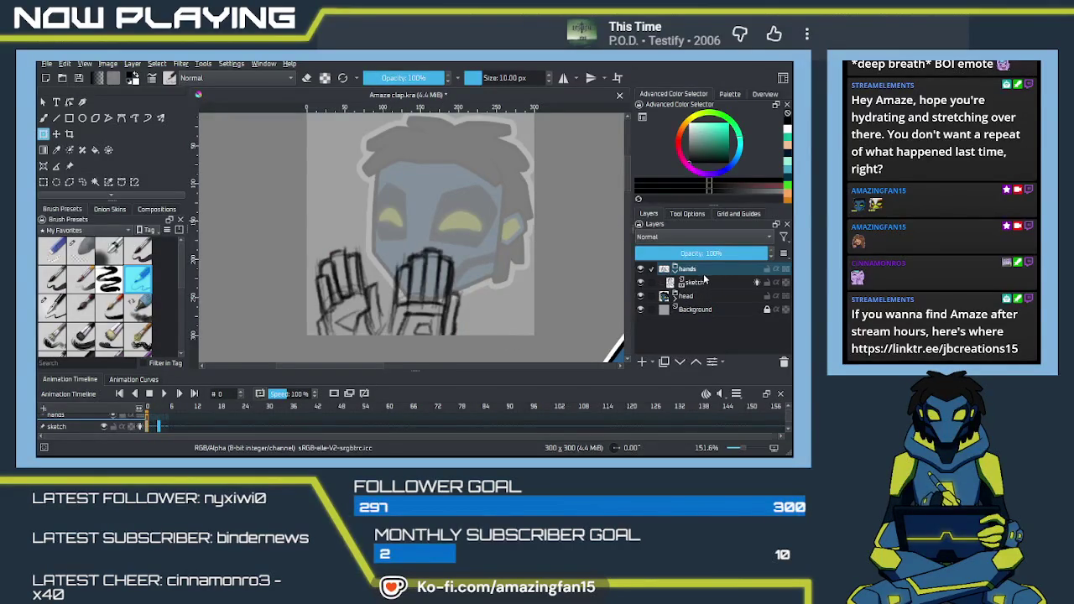
left_click(700, 284)
left_click(643, 362)
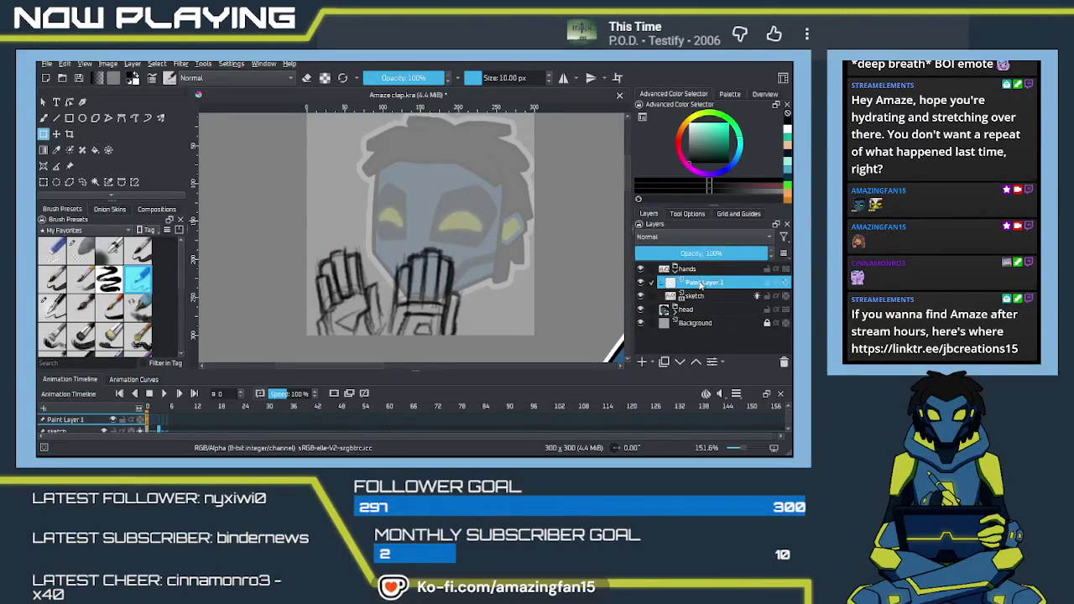
double_click(683, 283)
type("linework")
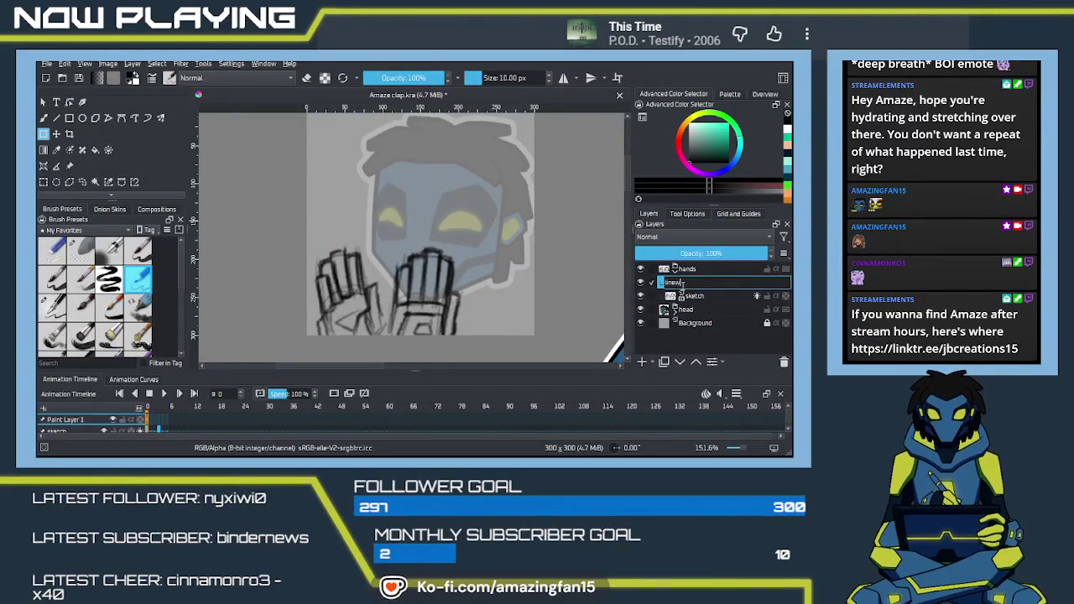
key("Return")
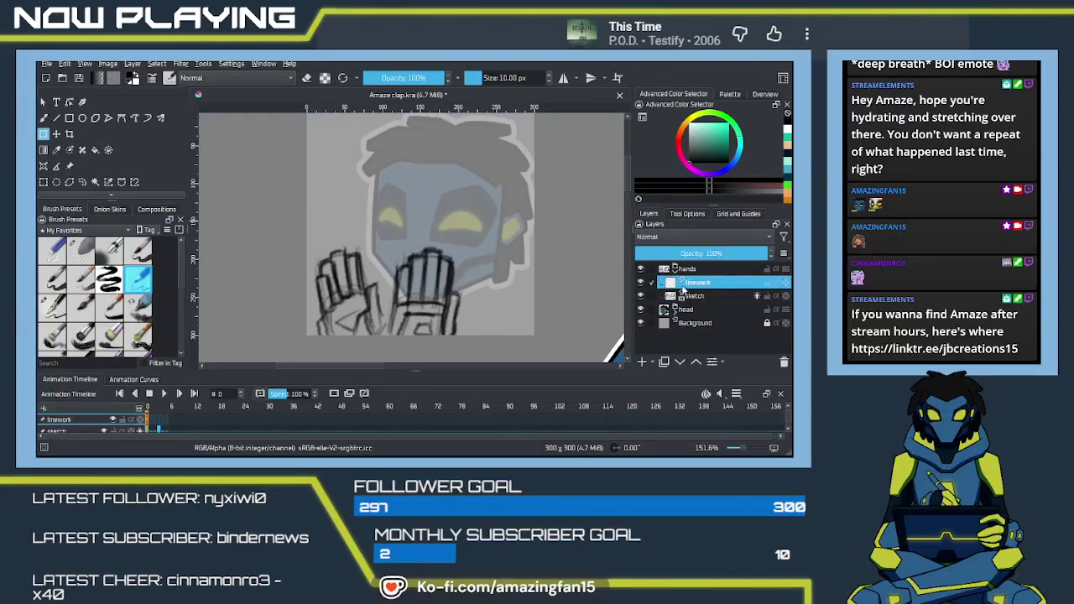
Fade the sketch layer to about 42% opacity and make linework the active layer.
left_click(694, 295)
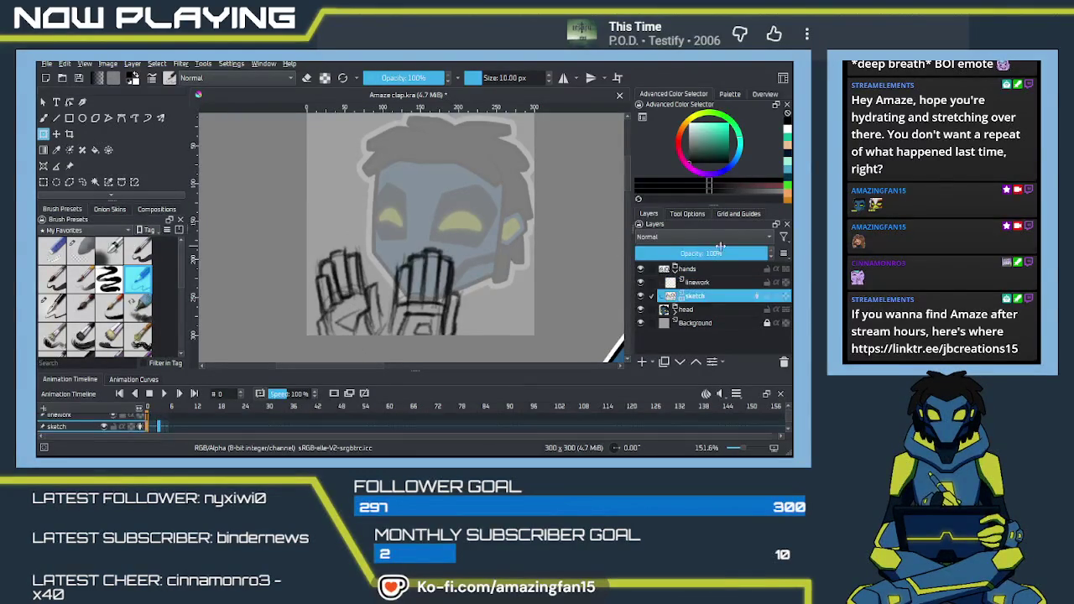
left_click_drag(716, 252, 695, 253)
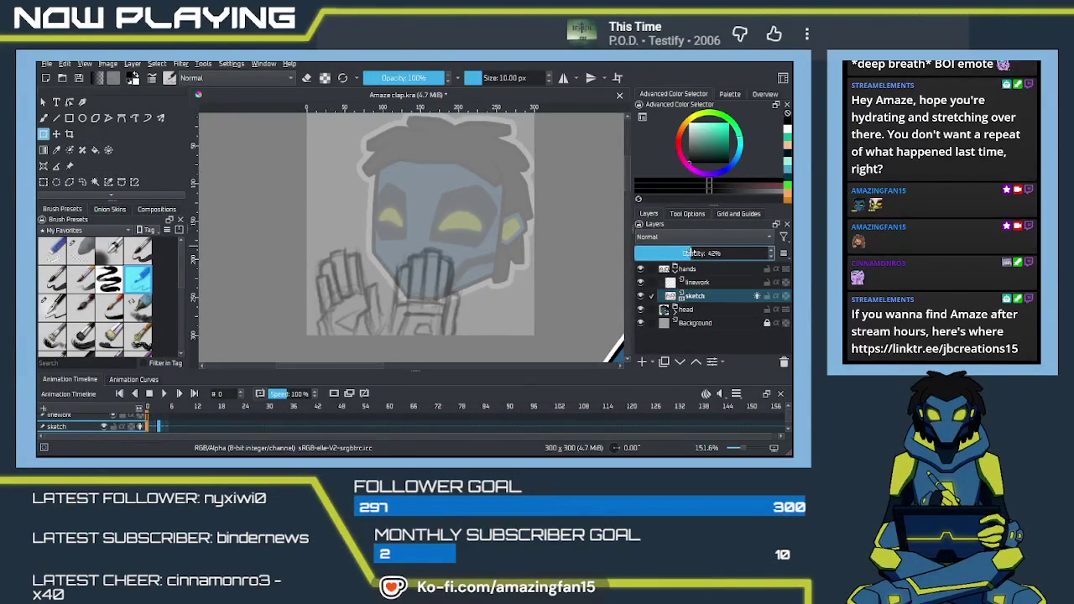
left_click(696, 284)
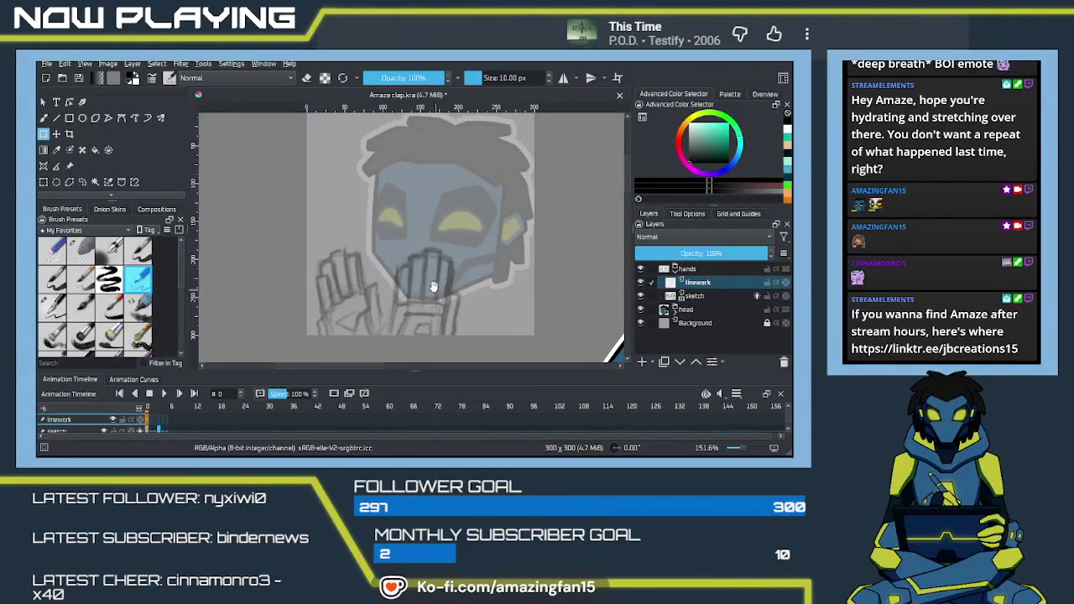
key("b")
right_click(400, 222)
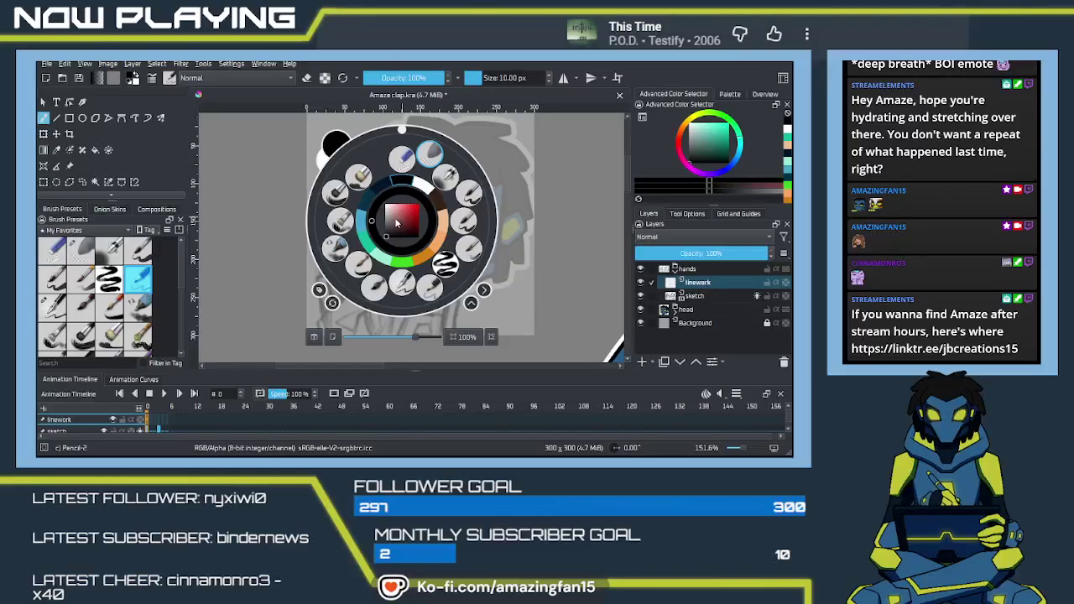
Pick the Ink-4 Pen Rough 2 brush at 10 px and test it with undone strokes.
left_click(374, 290)
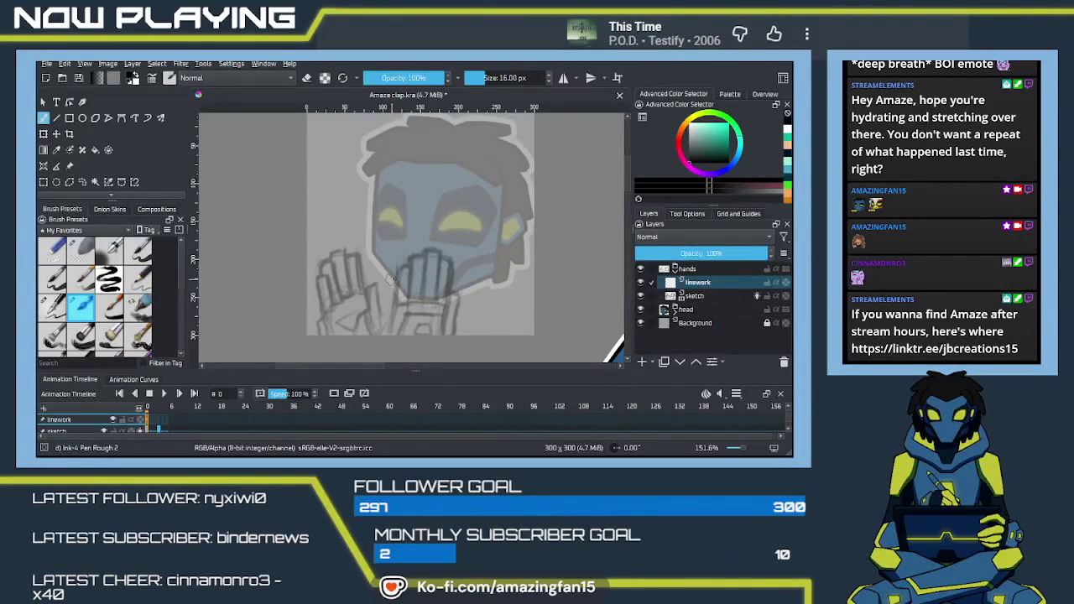
key("bracketleft")
key("bracketleft")
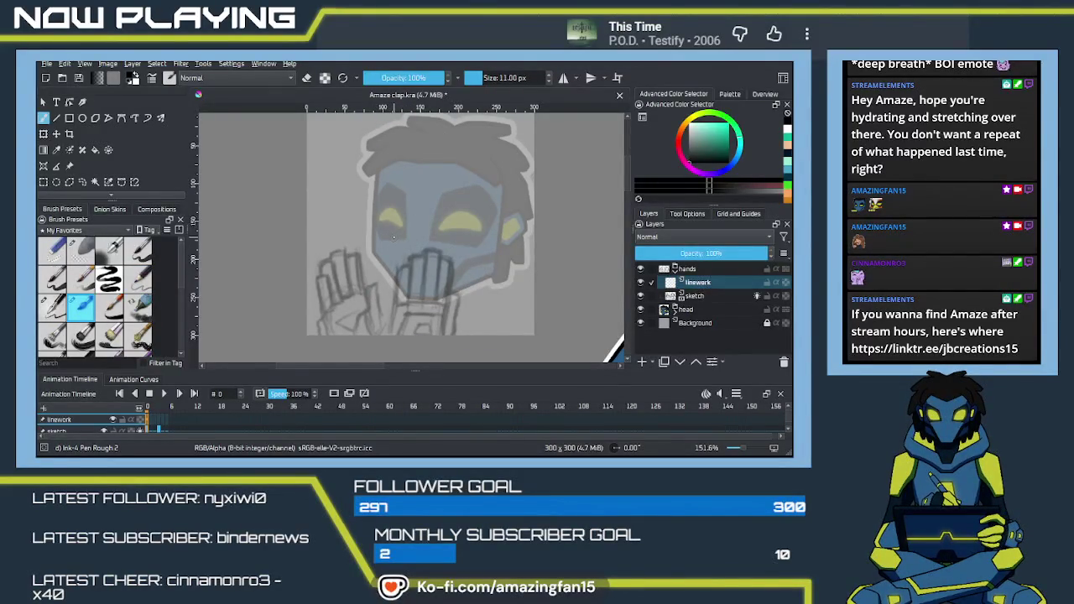
left_click_drag(374, 188, 372, 265)
key("ctrl+z")
left_click_drag(378, 179, 375, 251)
key("ctrl+z")
key("ctrl+z")
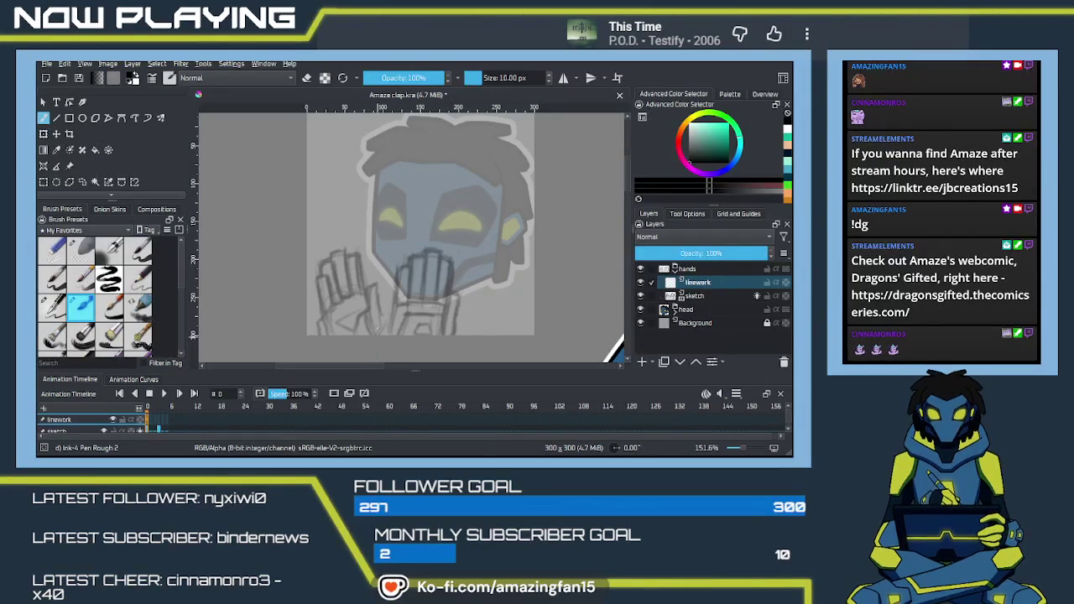
Zoom in on the sketched hands and ink the finger's left edge and fingertip.
scroll(395, 303, "up", 2)
scroll(398, 307, "up", 1)
scroll(416, 319, "up", 1)
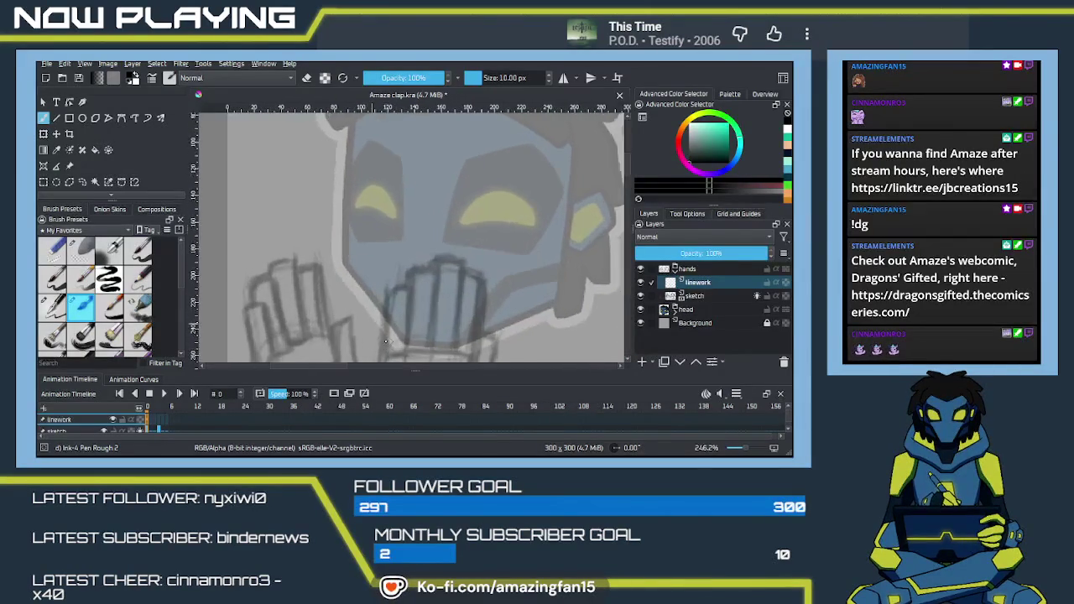
scroll(437, 336, "up", 2)
mouse_move(444, 343)
left_mouse_down()
mouse_move(451, 259)
mouse_move(437, 307)
mouse_move(426, 288)
left_mouse_up()
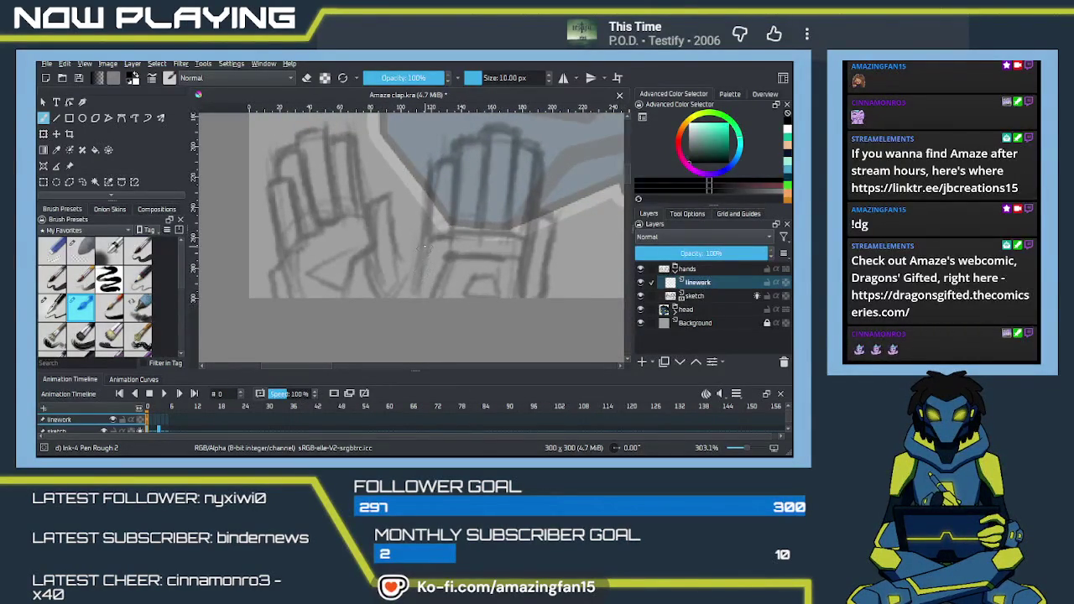
left_click_drag(424, 246, 413, 296)
key("ctrl+z")
left_click_drag(431, 171, 403, 296)
key("ctrl+z")
left_click_drag(433, 165, 413, 297)
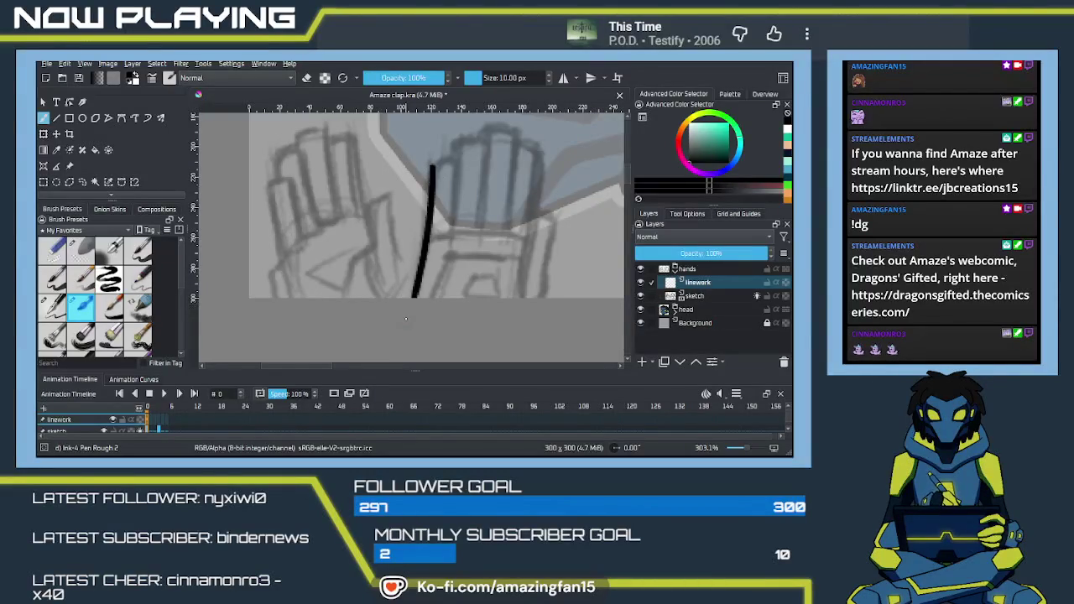
key("ctrl+z")
left_click_drag(432, 168, 410, 298)
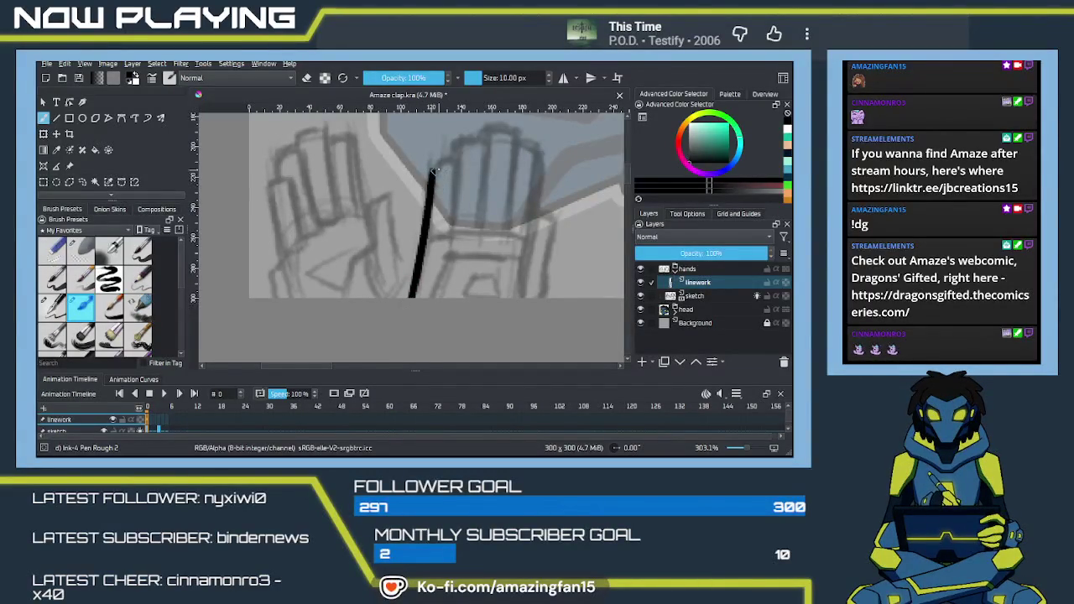
mouse_move(432, 168)
left_mouse_down()
mouse_move(453, 164)
mouse_move(451, 252)
left_mouse_up()
key("ctrl+z")
mouse_move(455, 165)
left_mouse_down()
mouse_move(451, 237)
mouse_move(429, 241)
mouse_move(388, 279)
mouse_move(396, 250)
mouse_move(461, 256)
left_mouse_up()
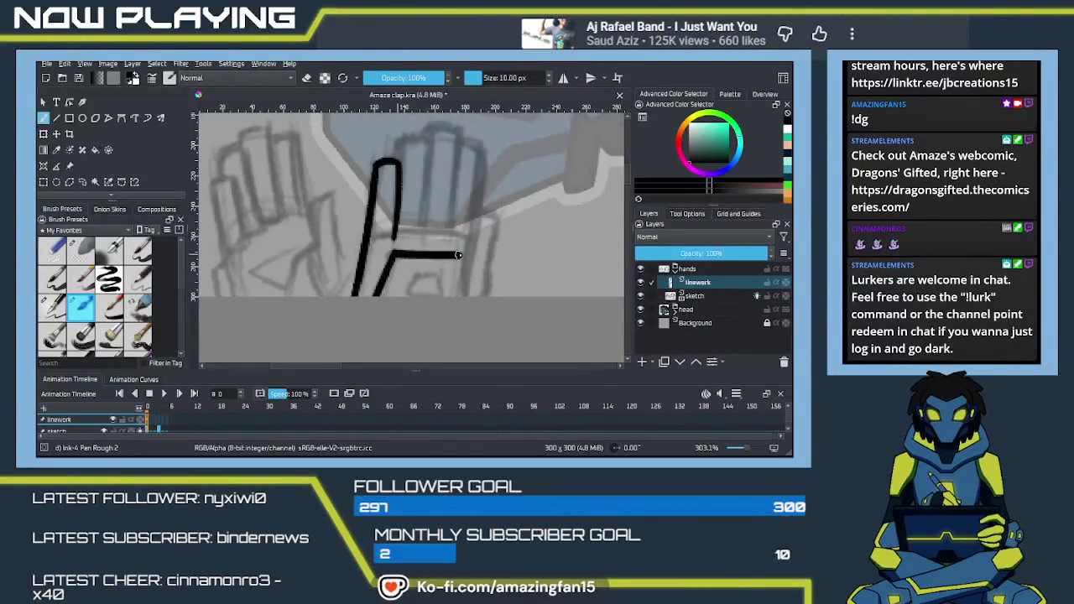
key("ctrl+z")
mouse_move(391, 252)
left_mouse_down()
mouse_move(457, 254)
mouse_move(468, 296)
left_mouse_up()
key("ctrl+z")
key("ctrl+z")
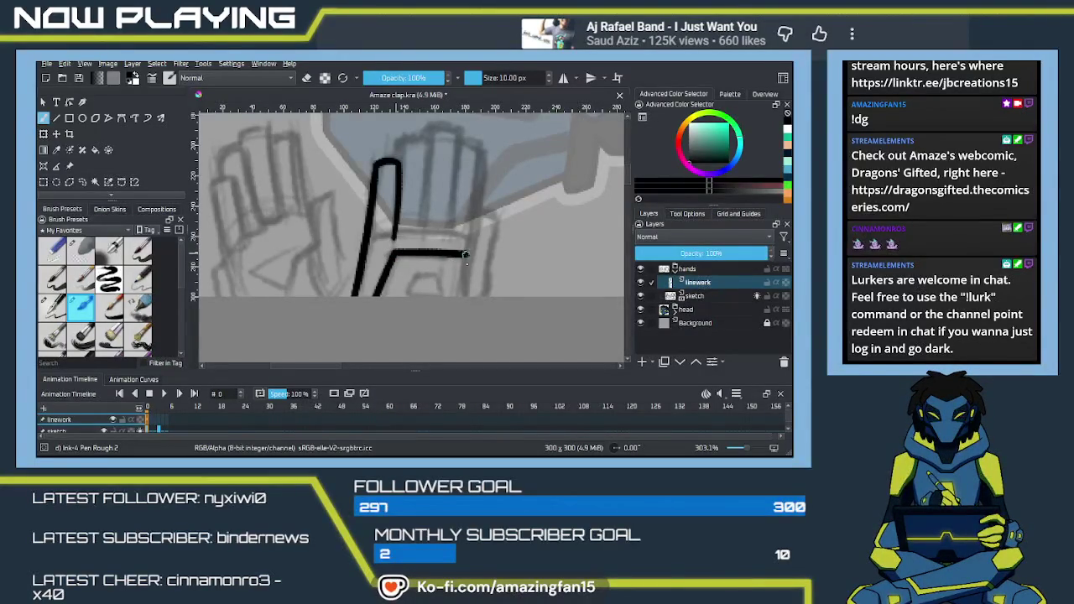
Ink the first finger's rounded top and right side, redrawing until clean.
scroll(437, 289, "up", 5)
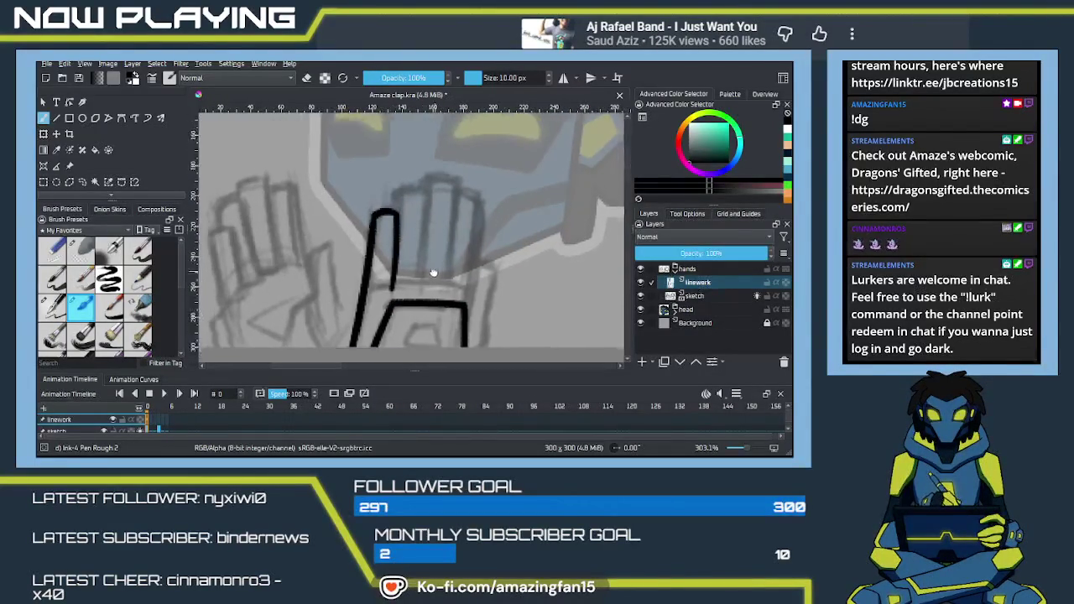
scroll(407, 273, "up", 2)
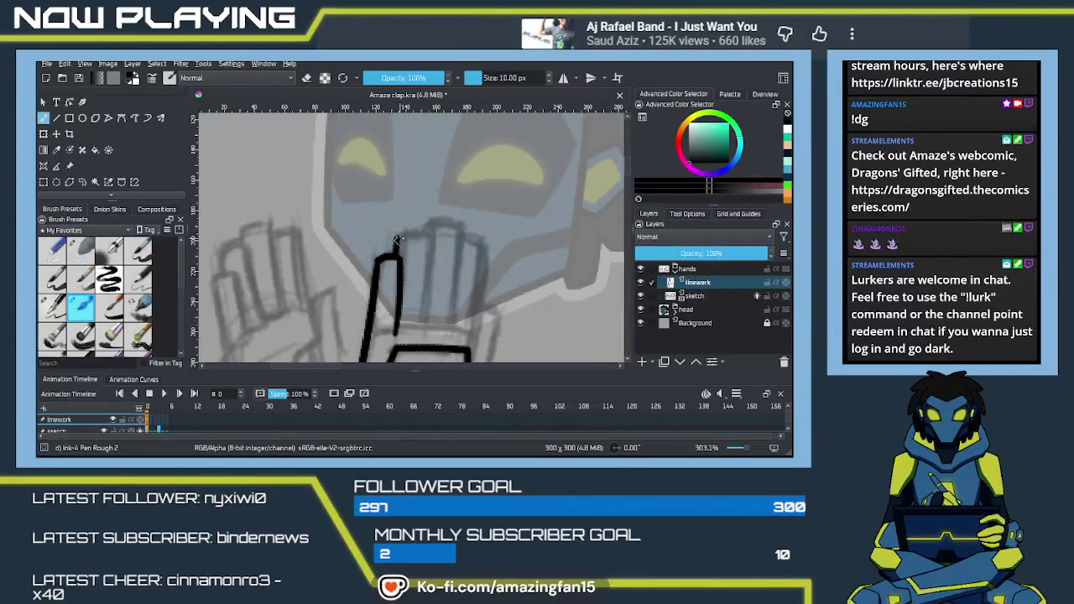
mouse_move(398, 239)
left_mouse_down()
mouse_move(426, 235)
mouse_move(421, 329)
left_mouse_up()
key("ctrl+z")
left_click_drag(429, 238, 421, 336)
key("ctrl+z")
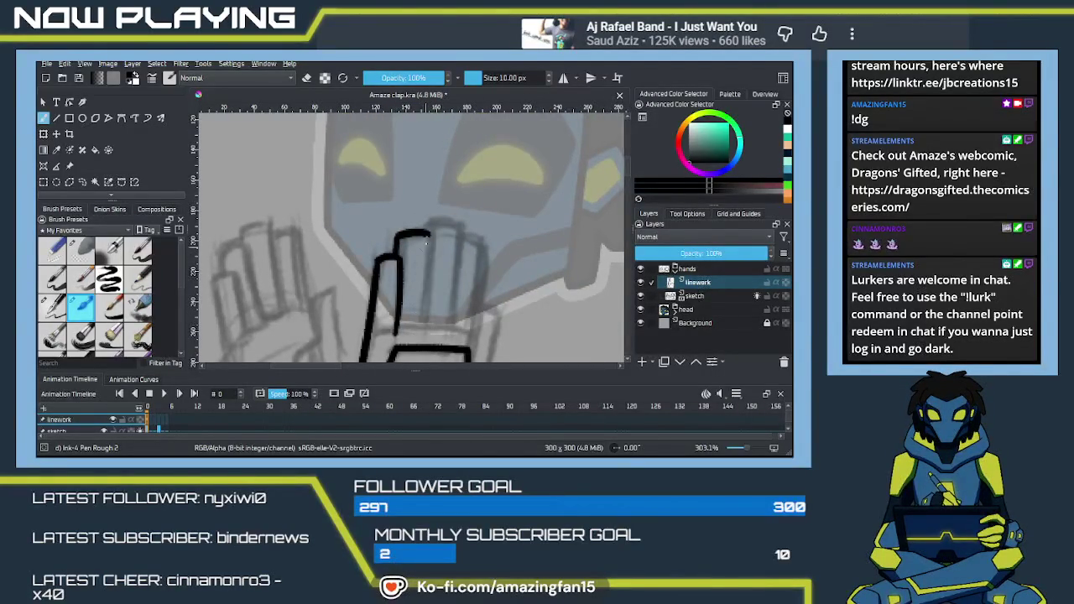
left_click_drag(428, 234, 418, 336)
key("ctrl+z")
left_click_drag(432, 231, 421, 329)
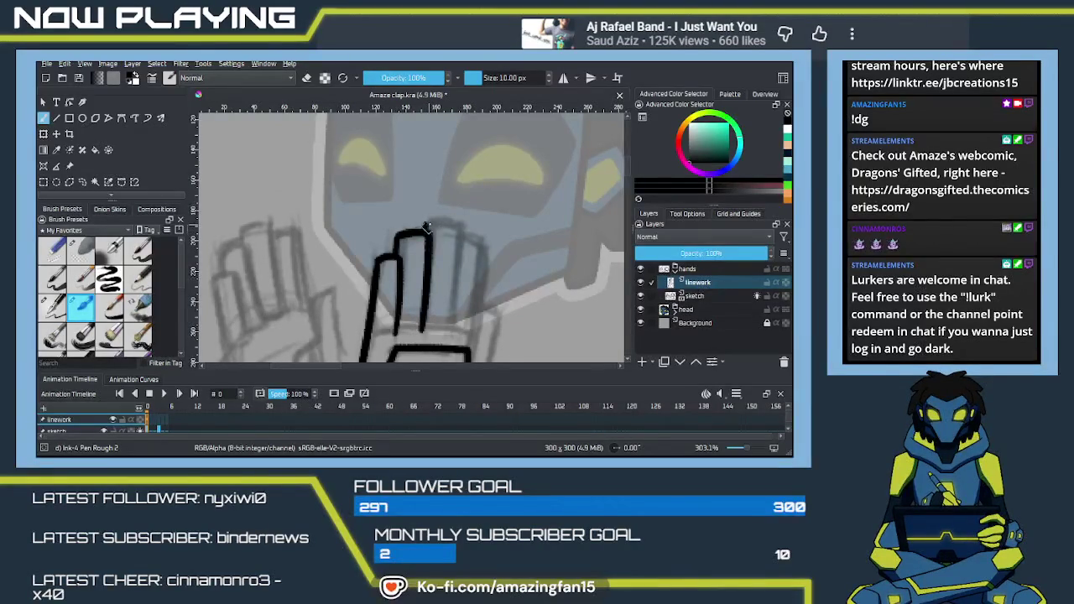
Ink the second finger's arched top and right side after repeated retries.
mouse_move(425, 230)
left_mouse_down()
mouse_move(462, 226)
mouse_move(449, 336)
left_mouse_up()
key("ctrl+z")
left_click_drag(462, 225, 446, 329)
key("ctrl+z")
left_click_drag(462, 223, 453, 326)
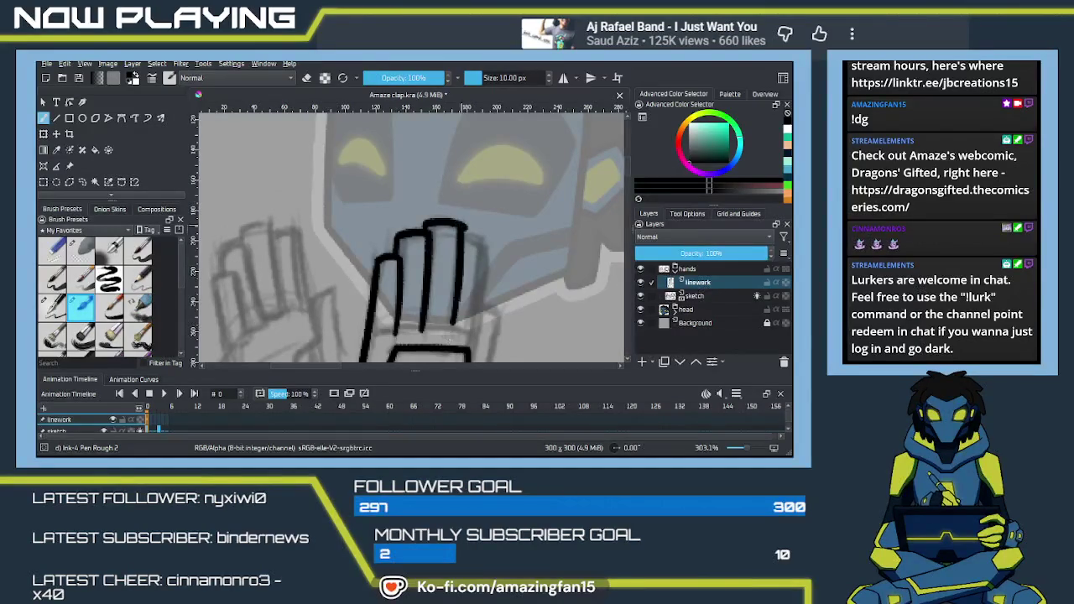
key("ctrl+z")
left_click_drag(460, 258, 449, 336)
key("ctrl+z")
left_click_drag(461, 225, 447, 328)
key("ctrl+z")
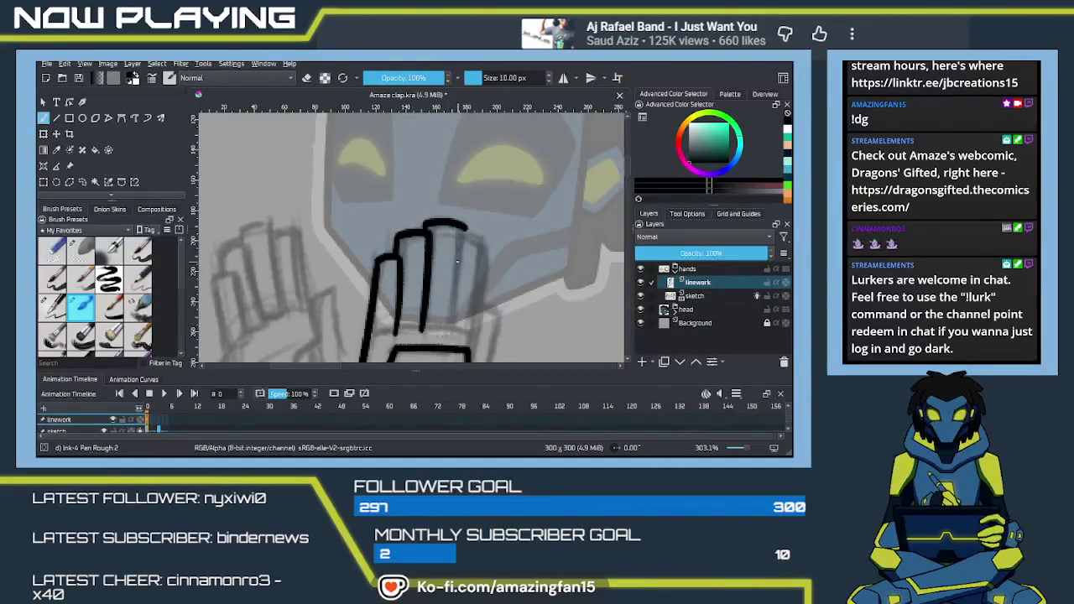
left_click_drag(462, 224, 452, 330)
key("ctrl+z")
left_click_drag(461, 226, 453, 300)
key("ctrl+z")
left_click_drag(462, 222, 448, 336)
scroll(463, 247, "down", 3)
key("ctrl+z")
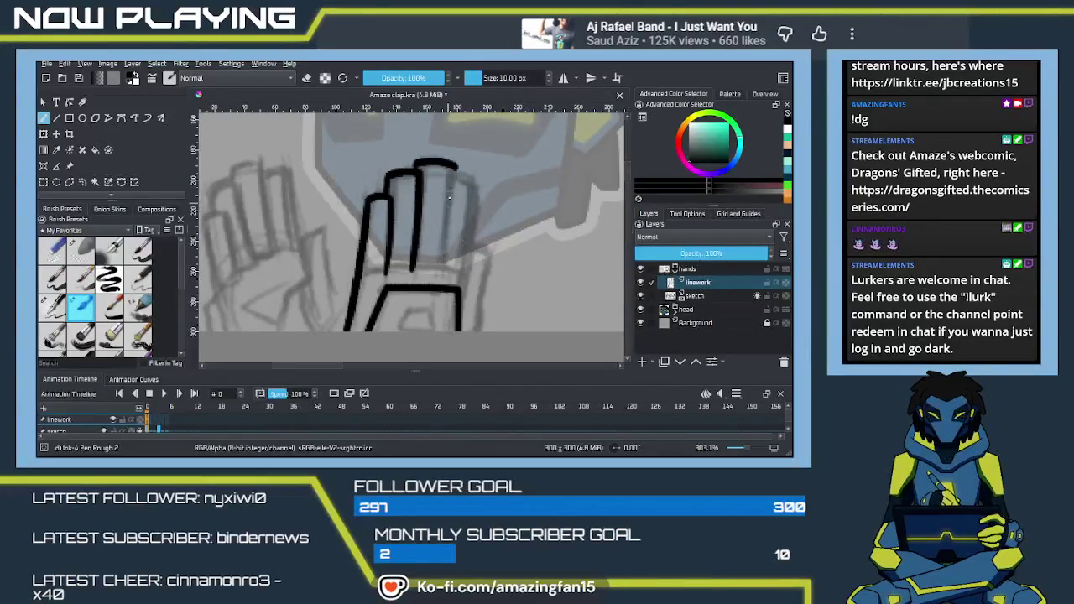
left_click_drag(457, 163, 441, 266)
key("ctrl+z")
left_click_drag(455, 164, 444, 254)
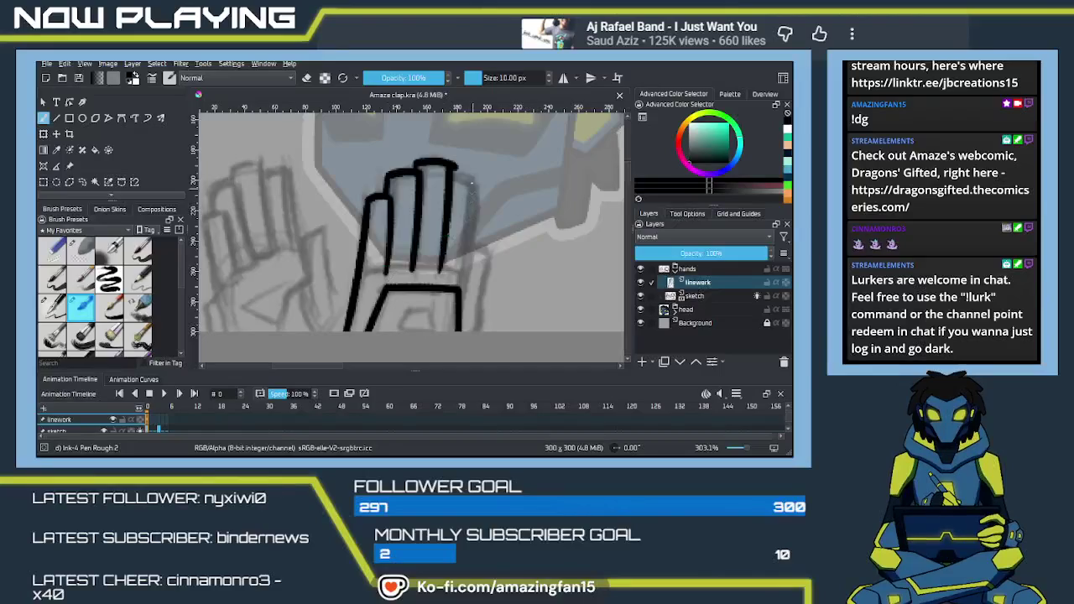
Ink the hand's right edge and wrist outline down to the canvas bottom.
key("e")
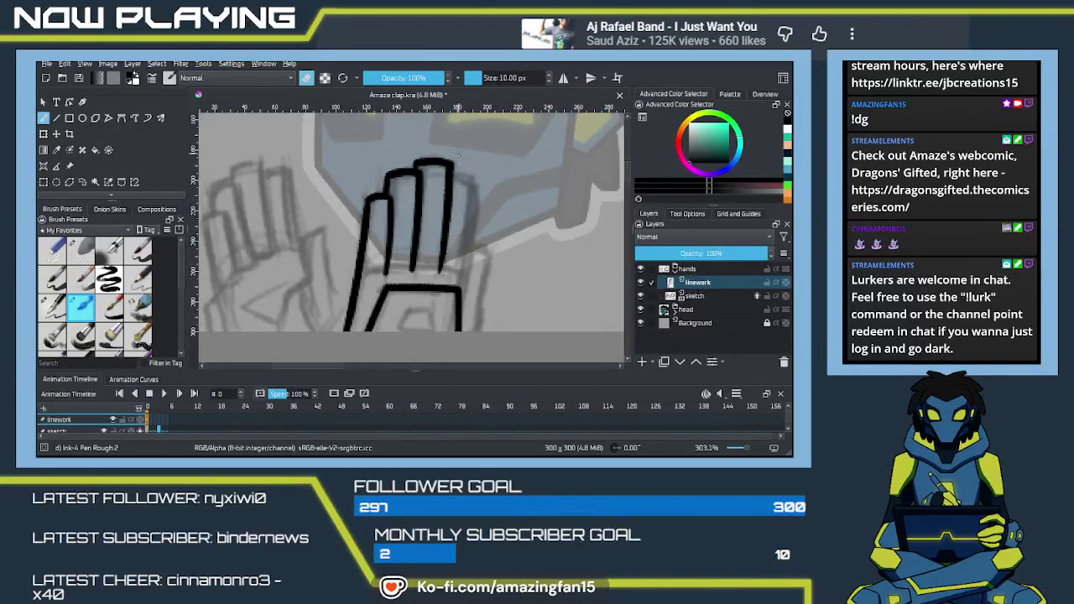
key("e")
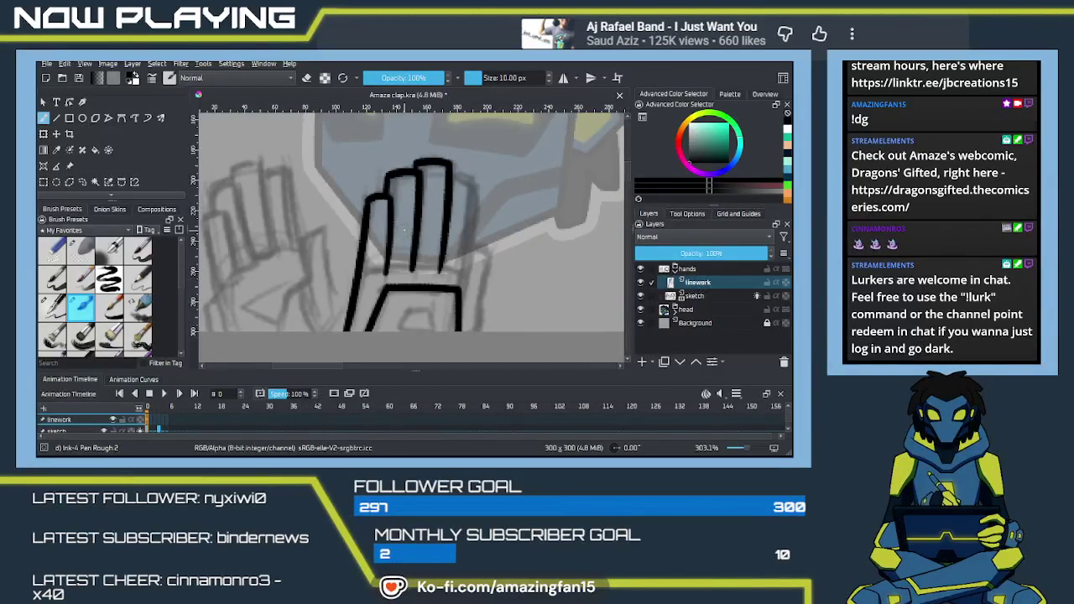
left_click_drag(435, 298, 457, 314)
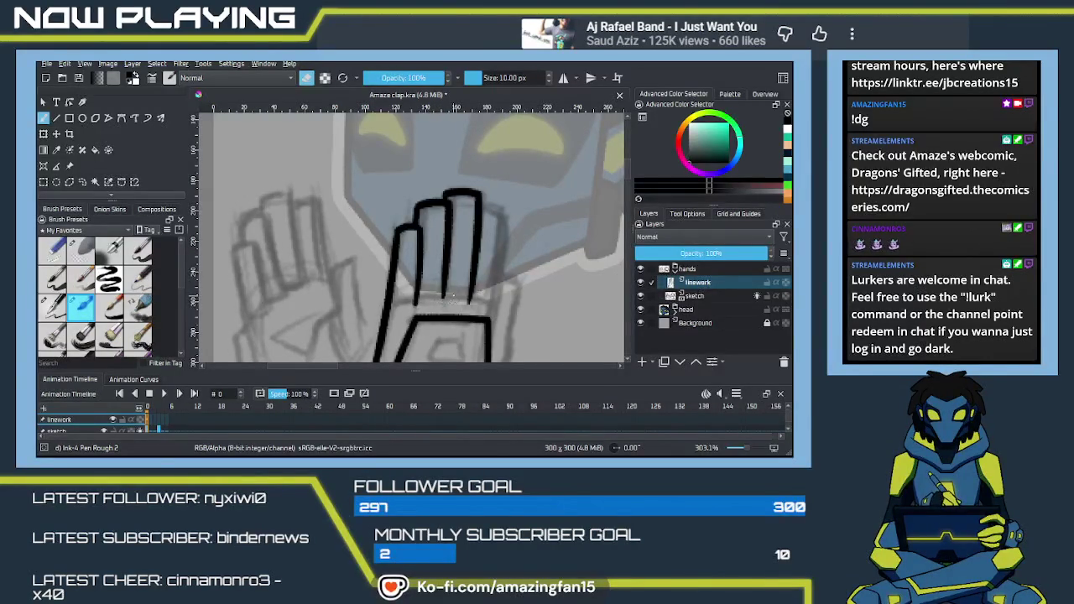
key("e")
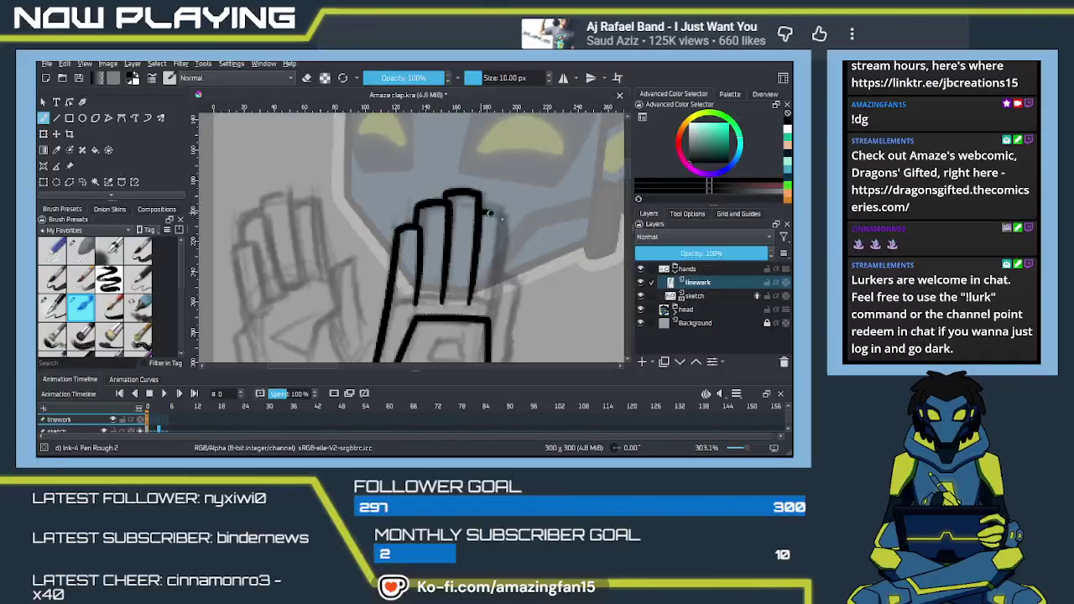
scroll(501, 230, "down", 2)
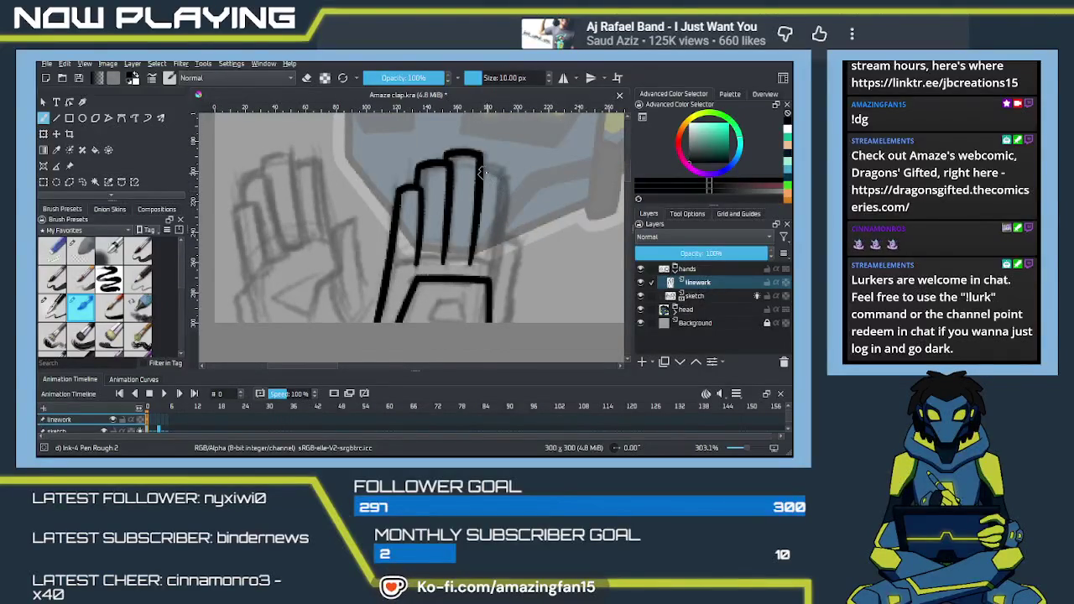
left_click_drag(506, 176, 486, 292)
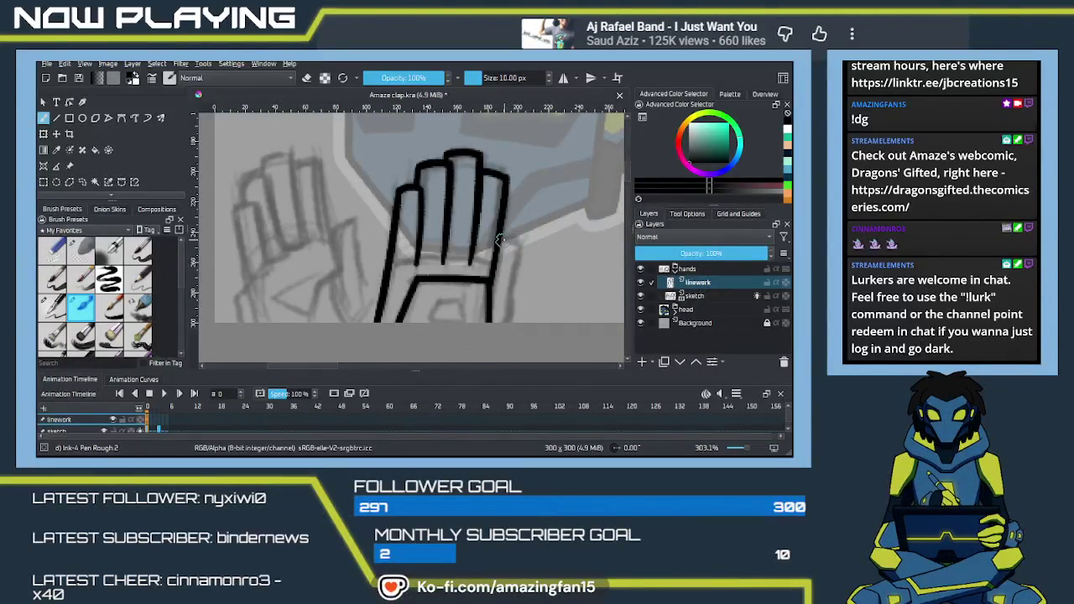
left_click_drag(498, 243, 517, 243)
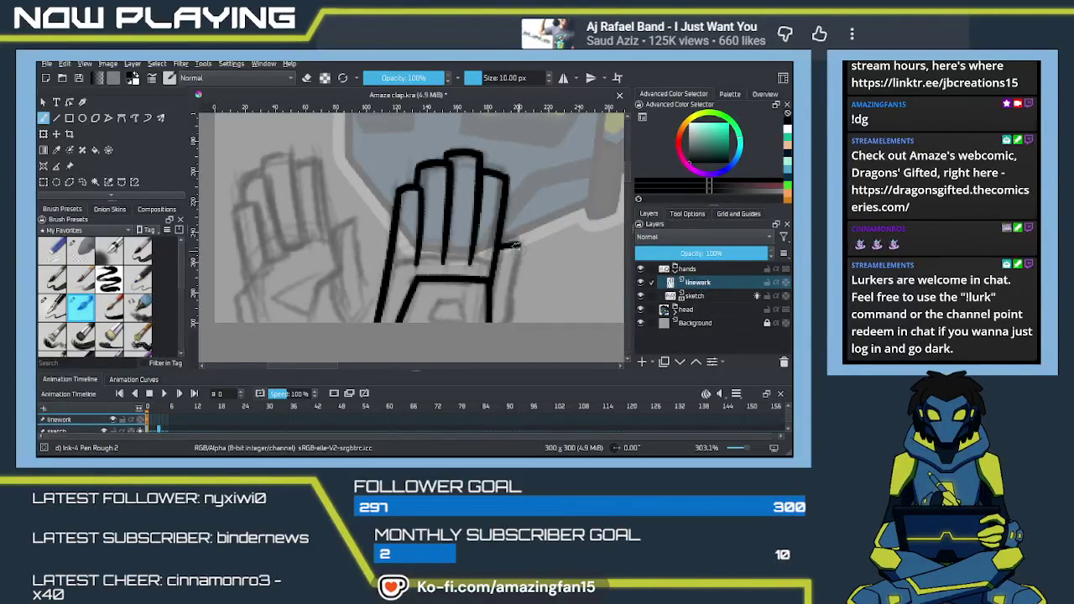
left_click_drag(518, 246, 509, 321)
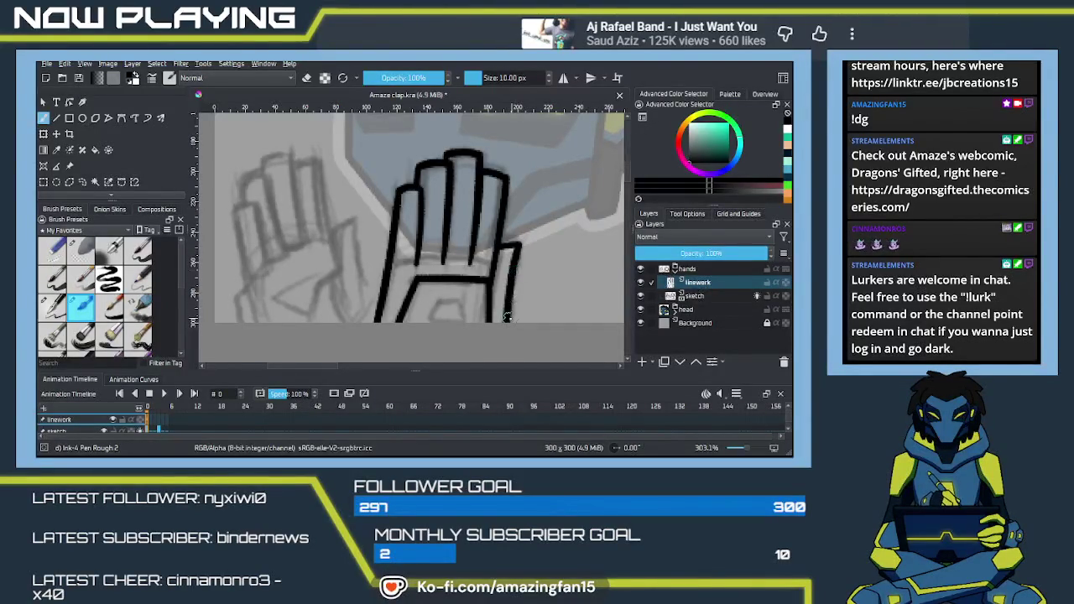
mouse_move(420, 325)
left_mouse_down()
mouse_move(492, 313)
mouse_move(500, 325)
left_mouse_up()
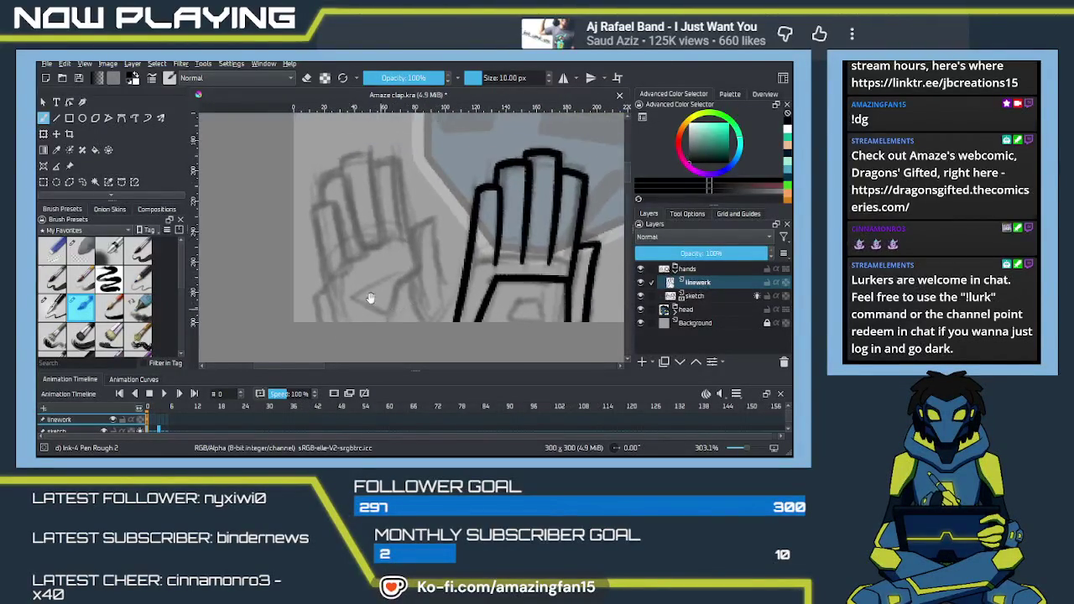
Ink the left hand's outer left edge and the first finger line, redoing bad strokes.
left_click_drag(313, 214, 334, 320)
key("ctrl+z")
left_click_drag(312, 210, 336, 322)
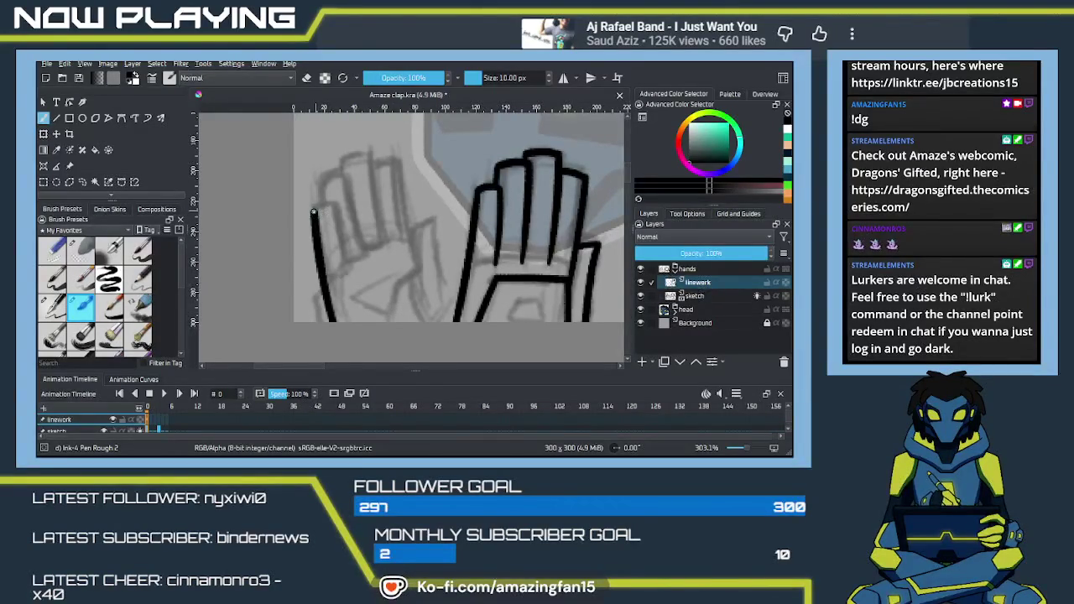
left_click_drag(334, 203, 345, 275)
key("ctrl+z")
left_click_drag(334, 204, 344, 275)
key("ctrl+z")
left_click_drag(334, 204, 344, 275)
key("ctrl+z")
left_click_drag(335, 203, 345, 269)
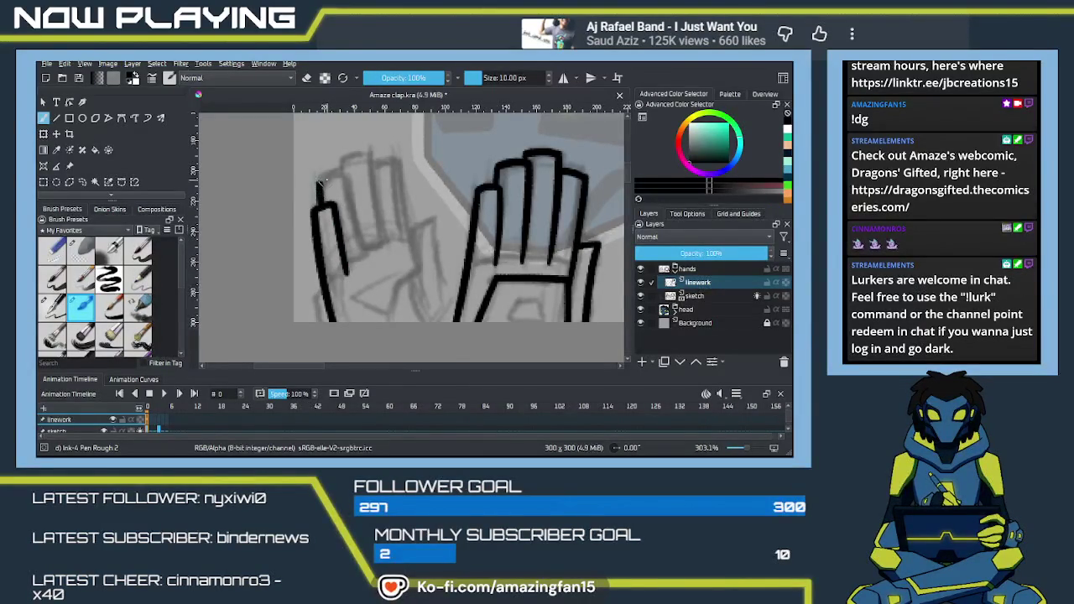
Ink the first finger's right side and the second finger's right edge.
mouse_move(317, 210)
left_mouse_down()
mouse_move(346, 172)
mouse_move(363, 252)
left_mouse_up()
key("ctrl+z")
left_click_drag(344, 172, 363, 251)
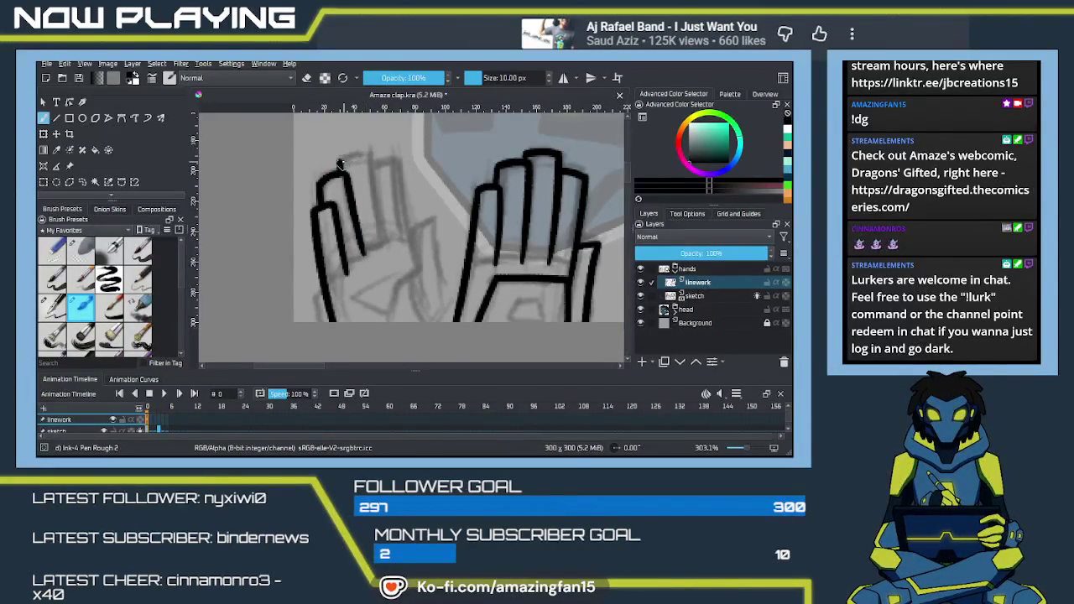
key("ctrl+z")
left_click_drag(339, 161, 378, 155)
key("ctrl+z")
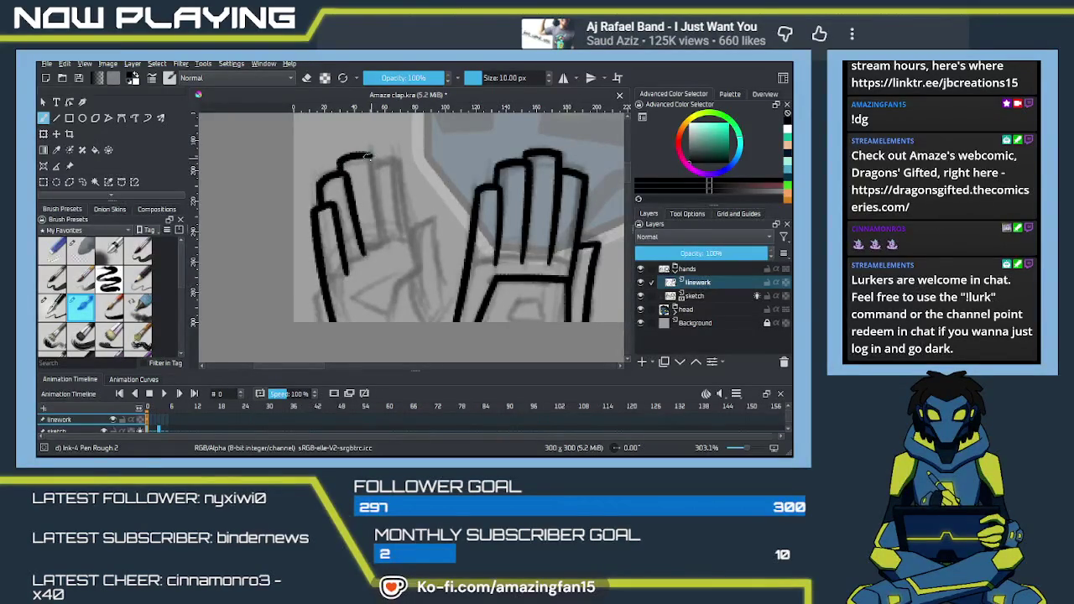
left_click_drag(369, 156, 385, 240)
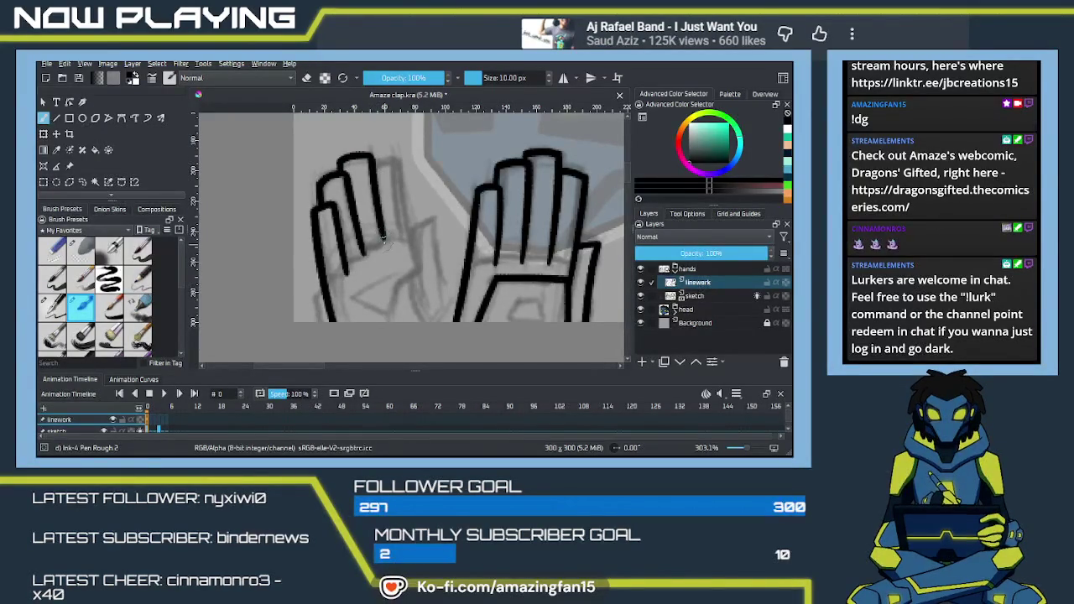
key("ctrl+z")
left_click_drag(370, 156, 382, 248)
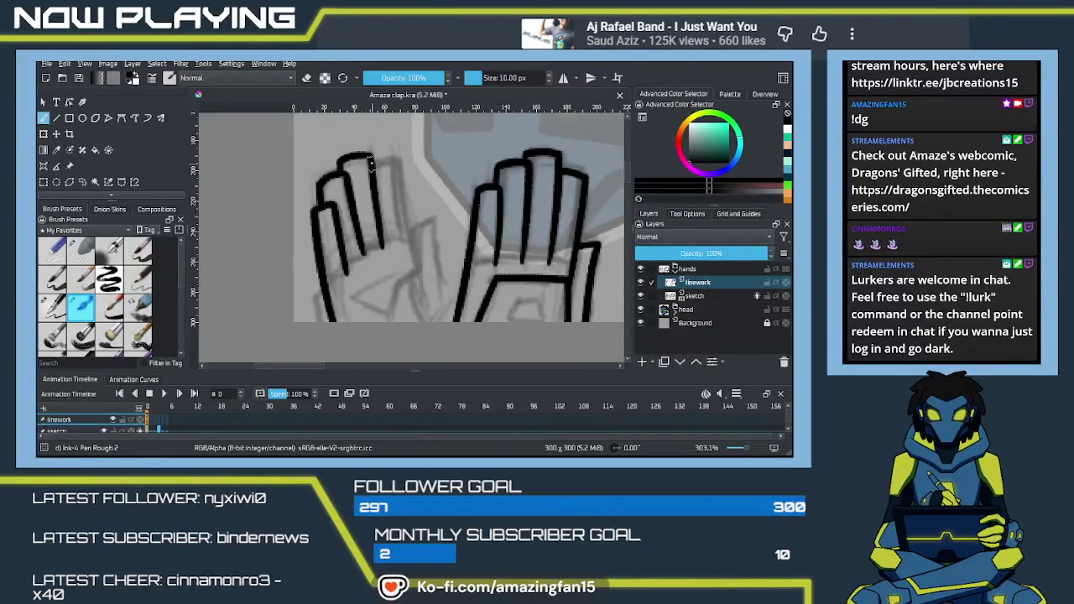
Ink the next finger's top and side down to the palm.
left_click_drag(375, 158, 393, 164)
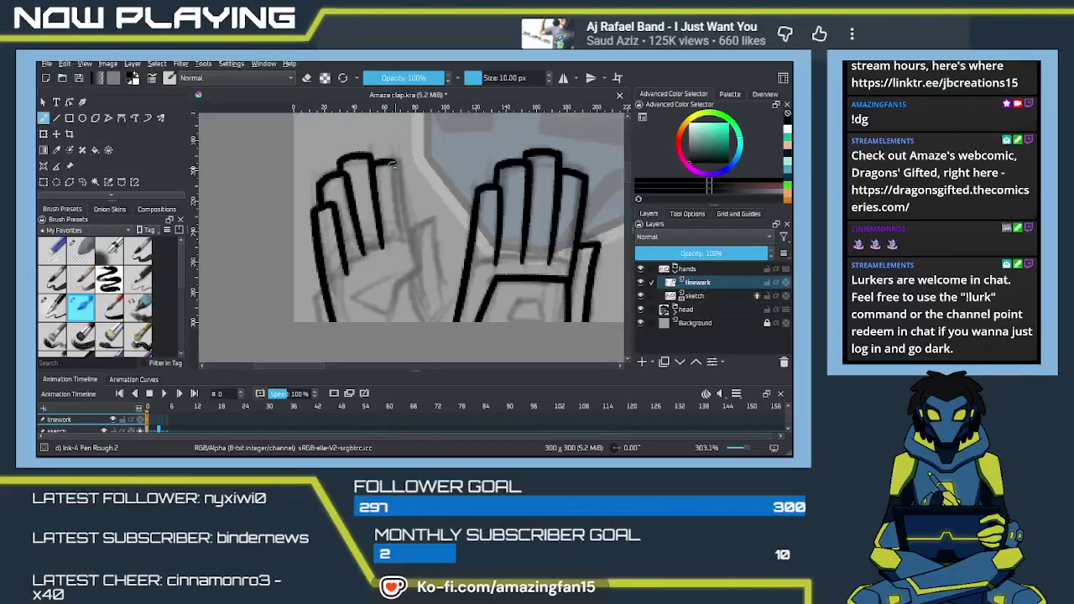
key("ctrl+z")
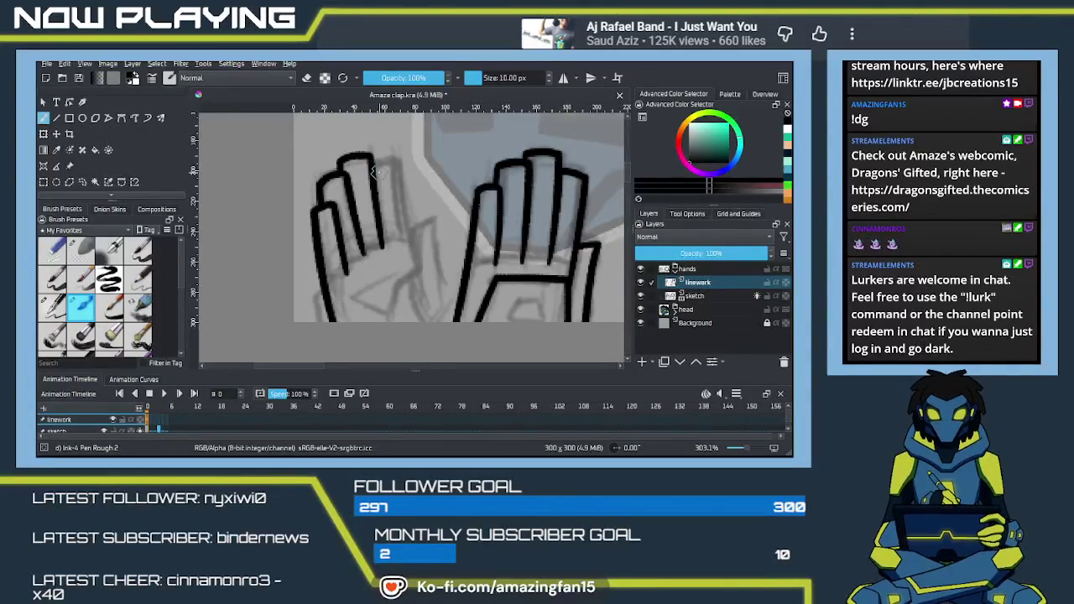
left_click_drag(375, 161, 407, 248)
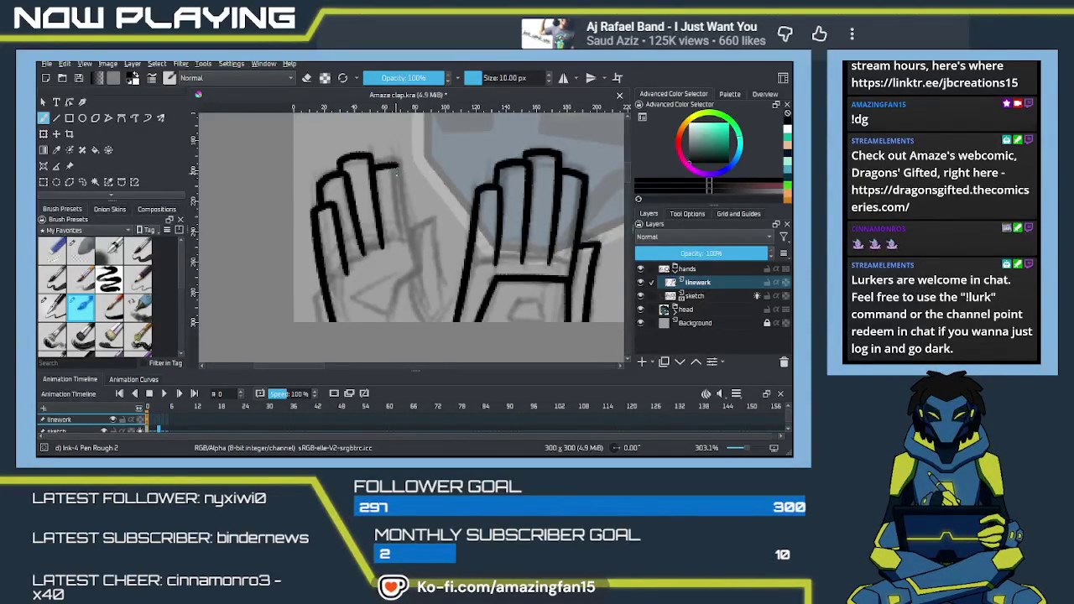
key("ctrl+z")
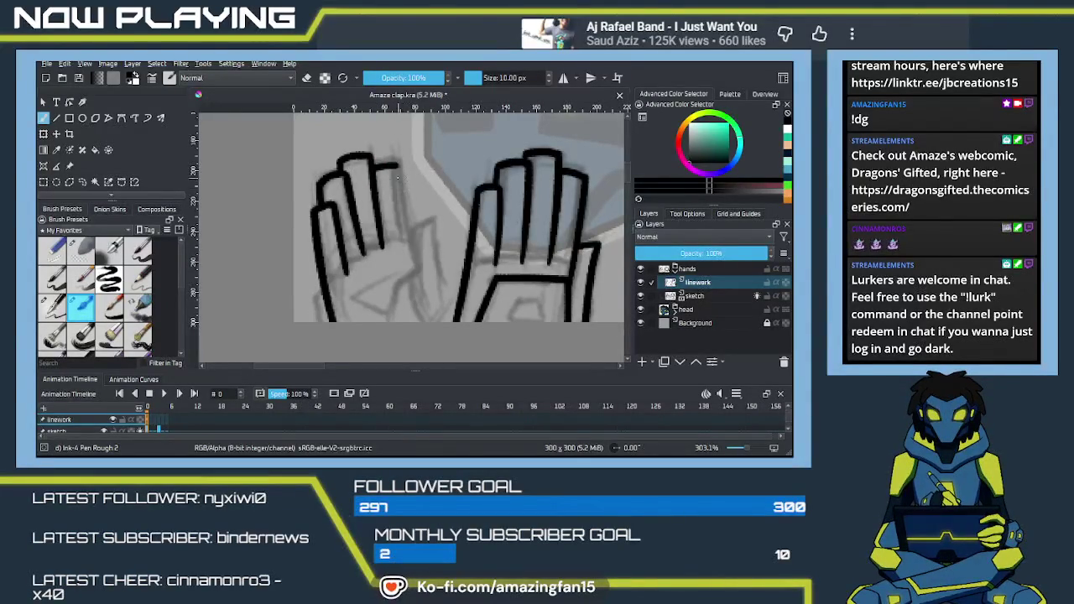
left_click_drag(391, 162, 403, 207)
key("ctrl+z")
key("ctrl+z")
left_click_drag(392, 162, 412, 260)
key("ctrl+z")
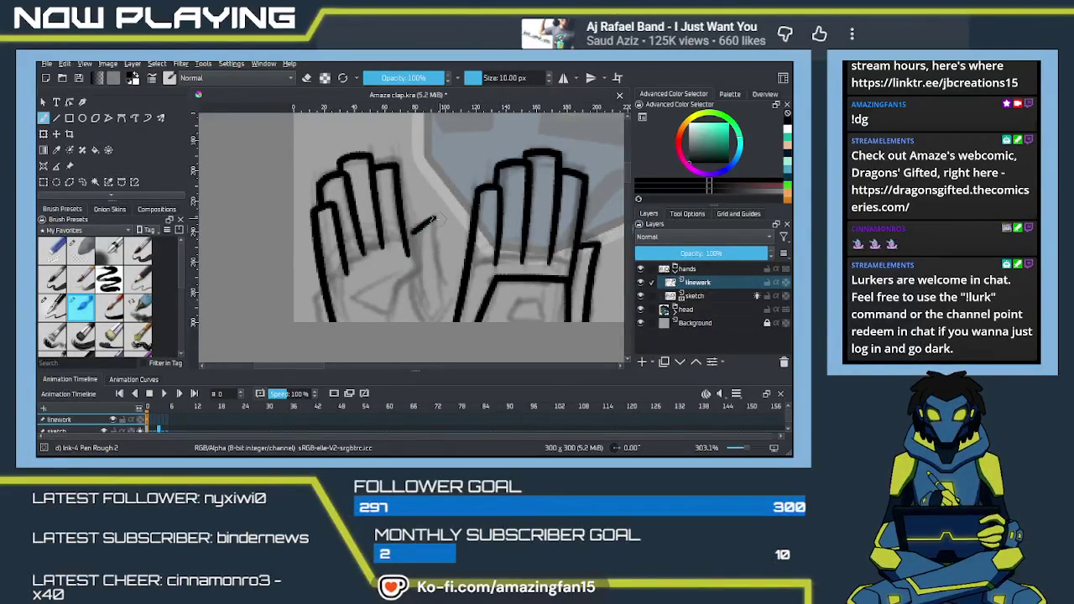
Ink the last finger's curve and the left hand's right edge.
mouse_move(410, 235)
left_mouse_down()
mouse_move(437, 220)
mouse_move(449, 316)
left_mouse_up()
key("ctrl+z")
left_click_drag(431, 223, 445, 314)
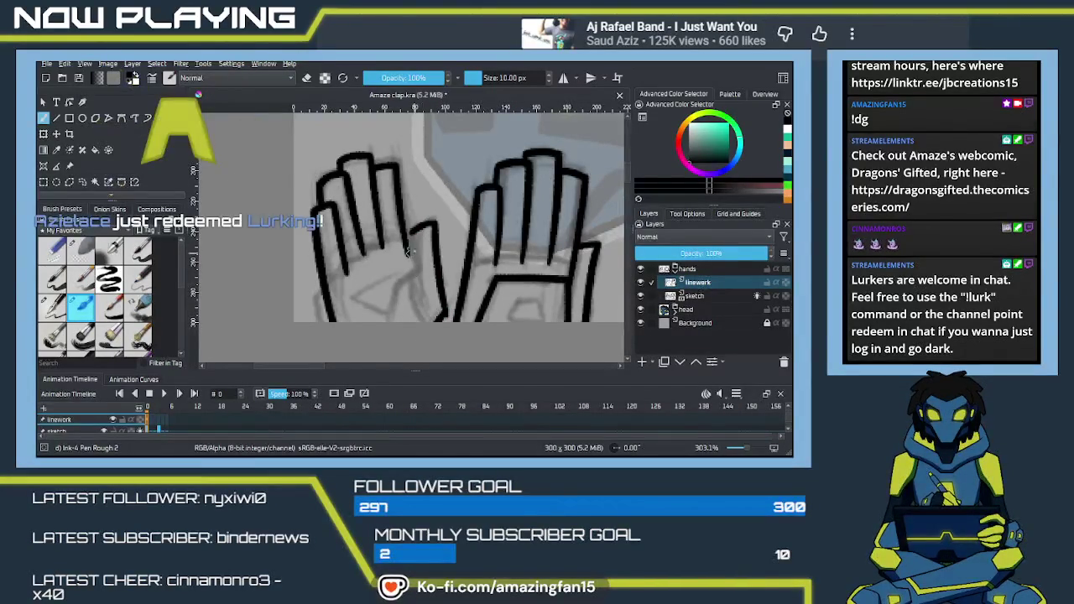
left_click_drag(413, 239, 416, 287)
key("ctrl+z")
left_click_drag(409, 237, 410, 274)
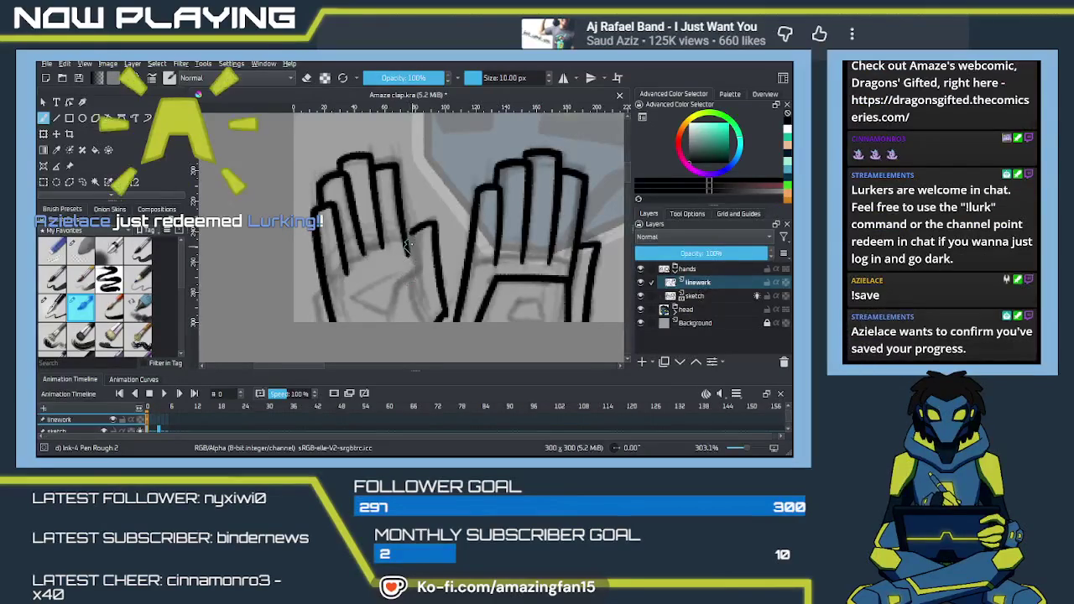
left_click_drag(412, 231, 409, 275)
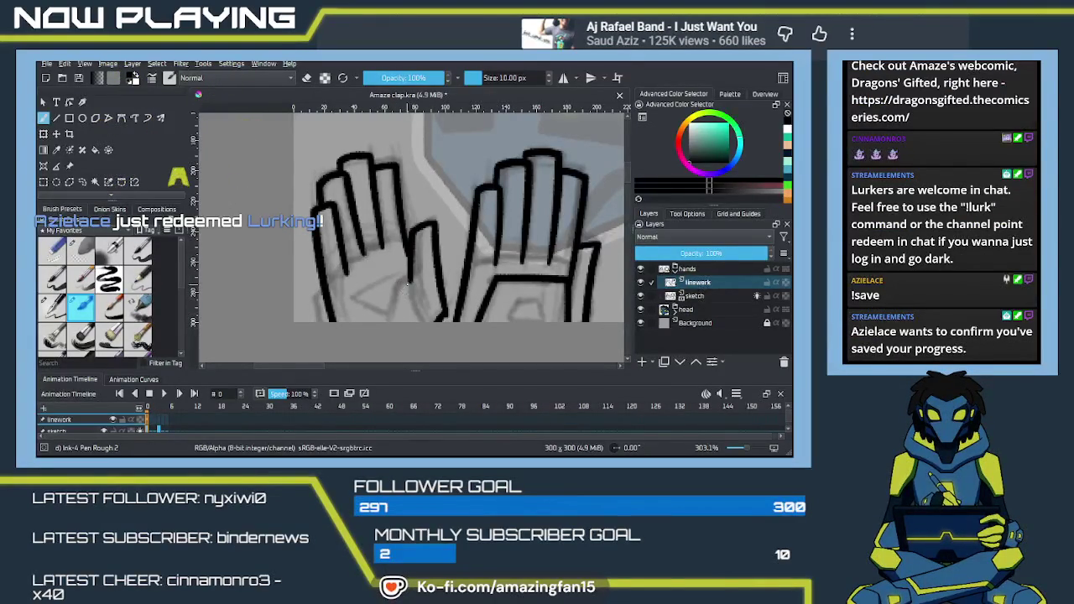
Ink the thumb line as a '<' palm crease and the hand's lower left edge.
left_click_drag(411, 279, 384, 312)
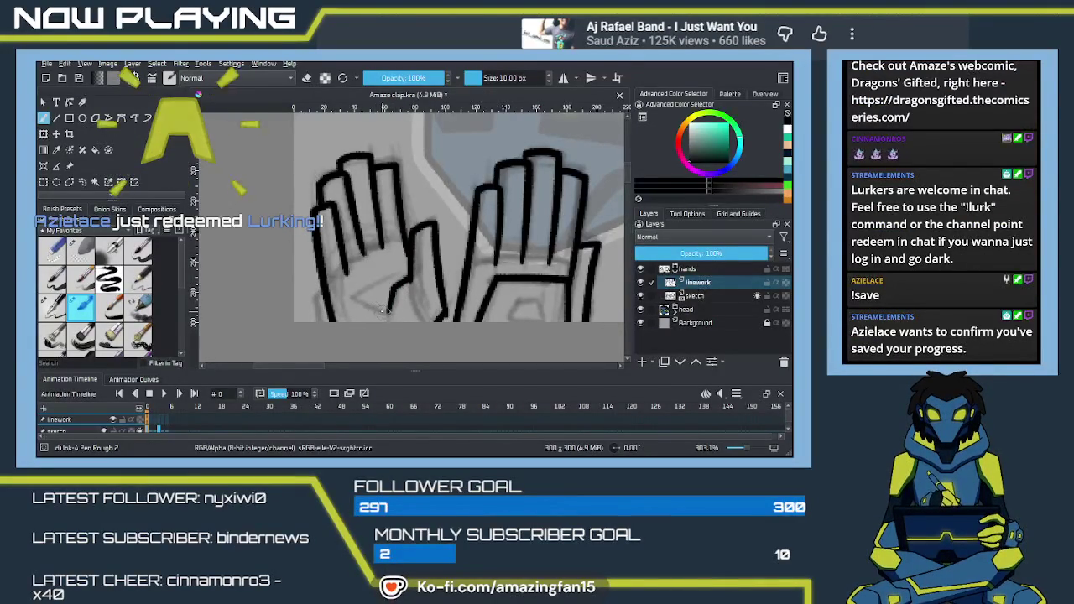
mouse_move(352, 297)
left_mouse_down()
mouse_move(381, 312)
mouse_move(391, 284)
left_mouse_up()
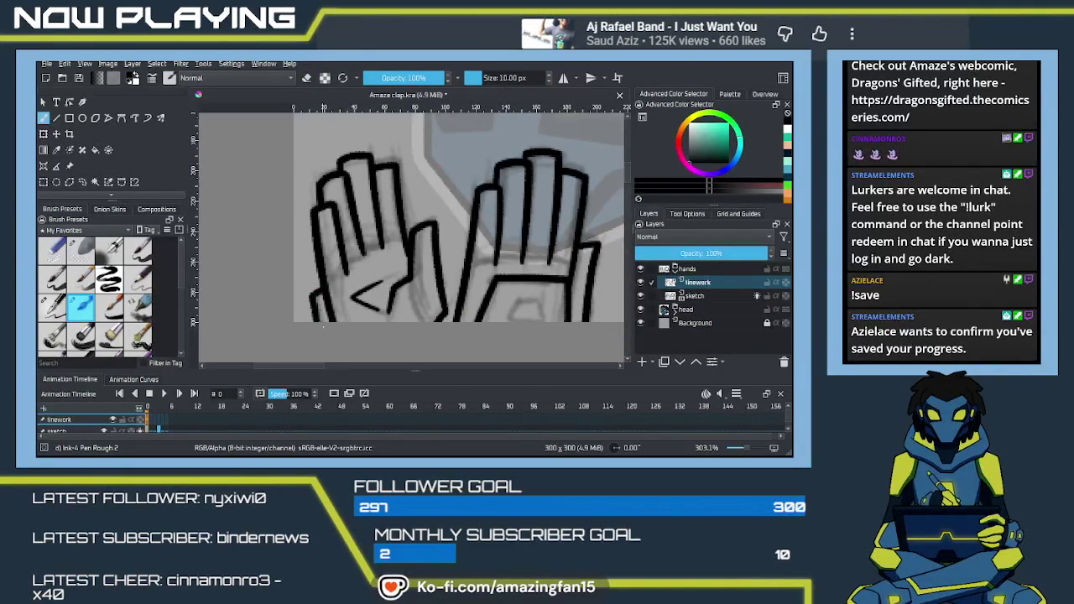
left_click_drag(313, 292, 317, 322)
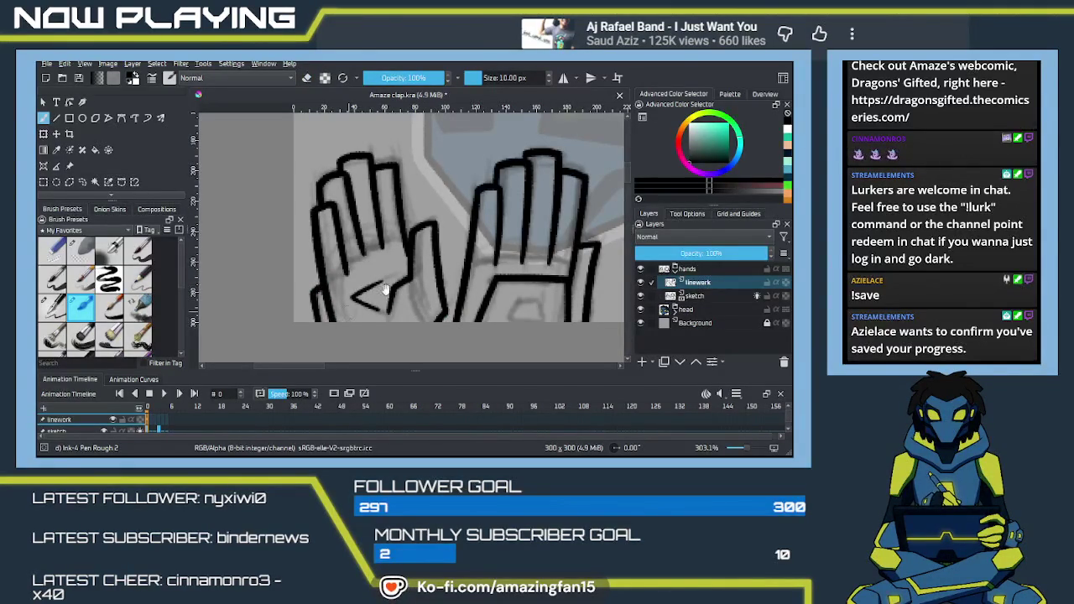
left_click_drag(374, 295, 363, 304)
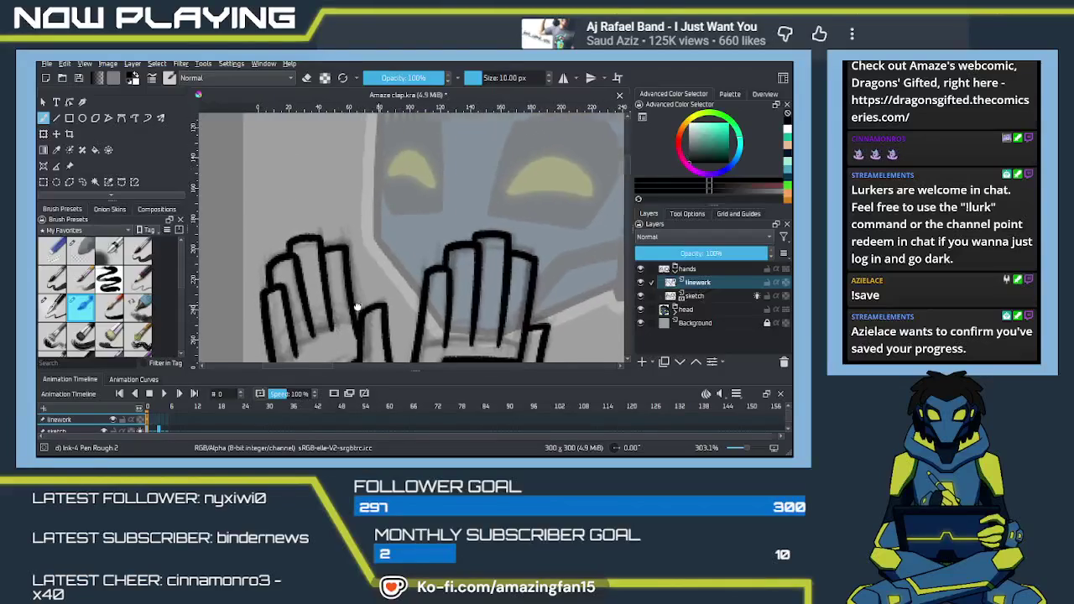
Pan and zoom out to about 162% so the blue head and both inked hands show.
left_click_drag(364, 304, 382, 254)
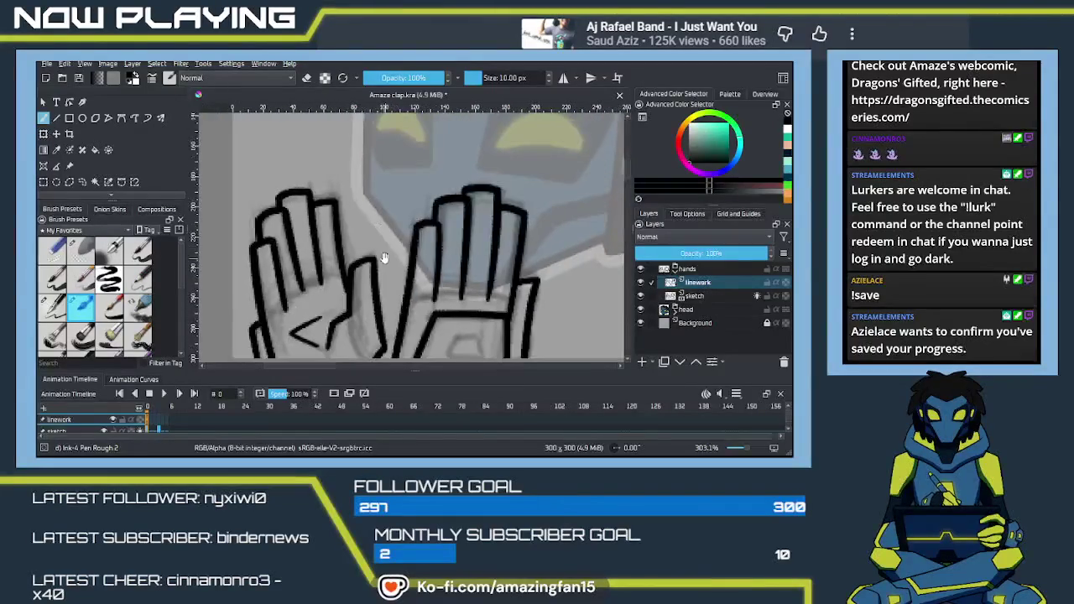
key("minus")
key("minus")
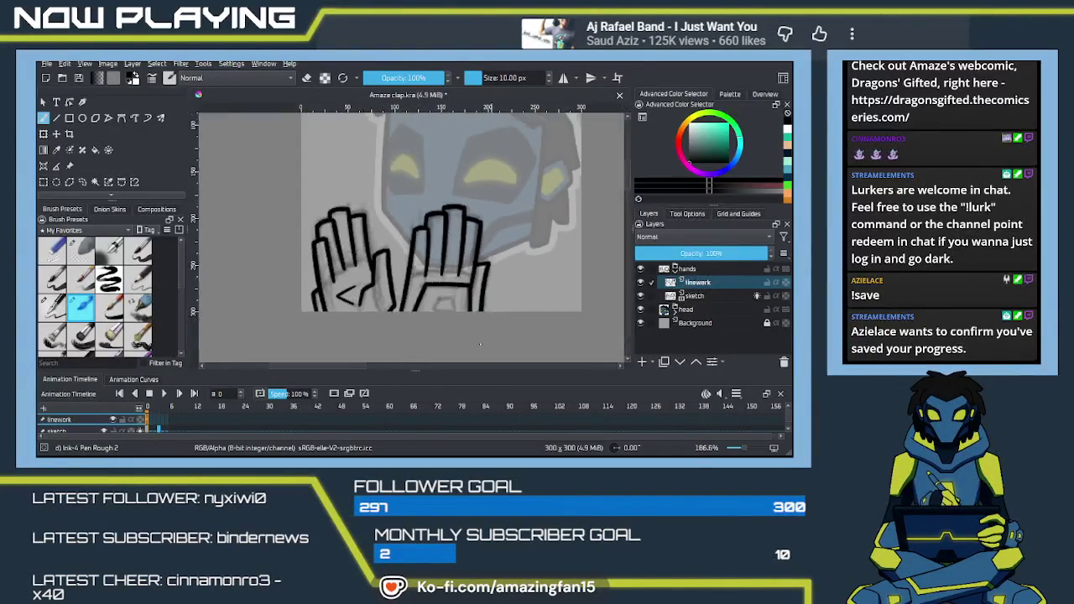
key("minus")
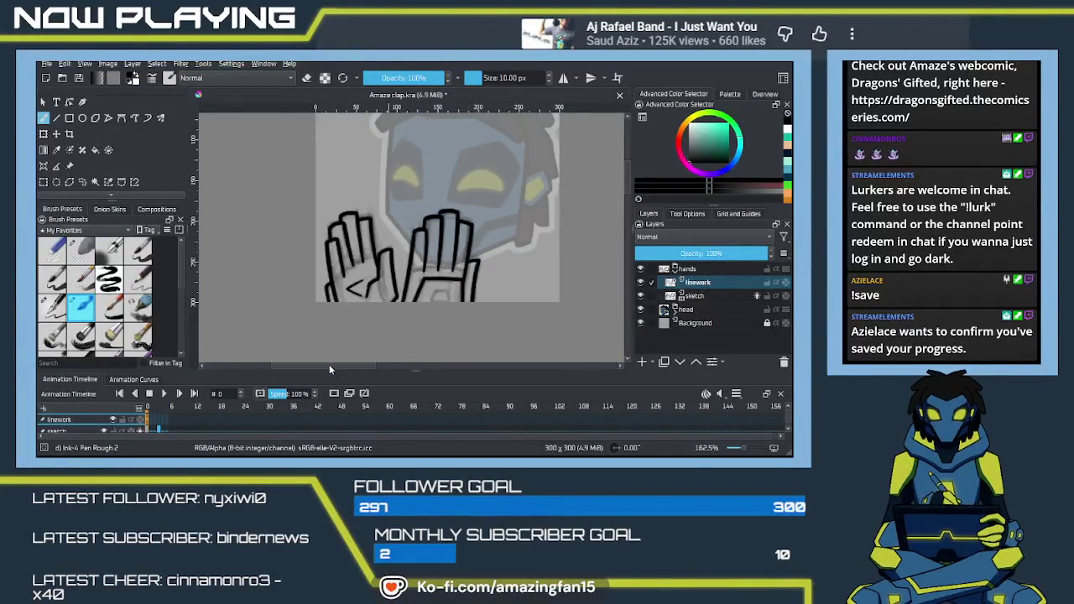
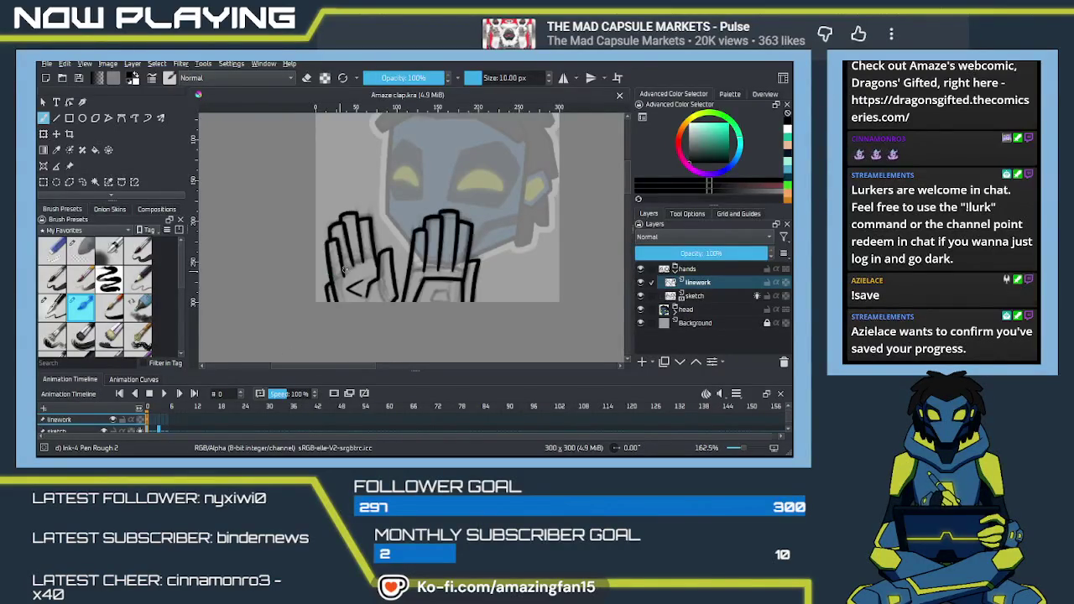
Cut the inked hands with an elliptical selection, re-place them, then step to linework frame 3.
mouse_move(402, 299)
left_mouse_down()
mouse_move(425, 334)
mouse_move(428, 321)
left_mouse_up()
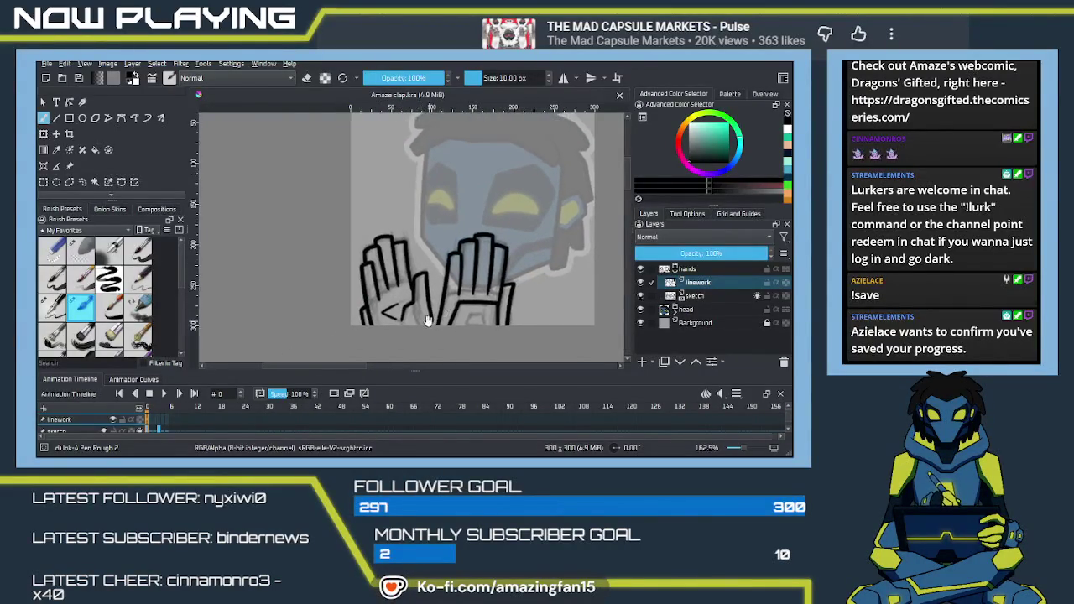
key("j")
left_click_drag(563, 210, 296, 412)
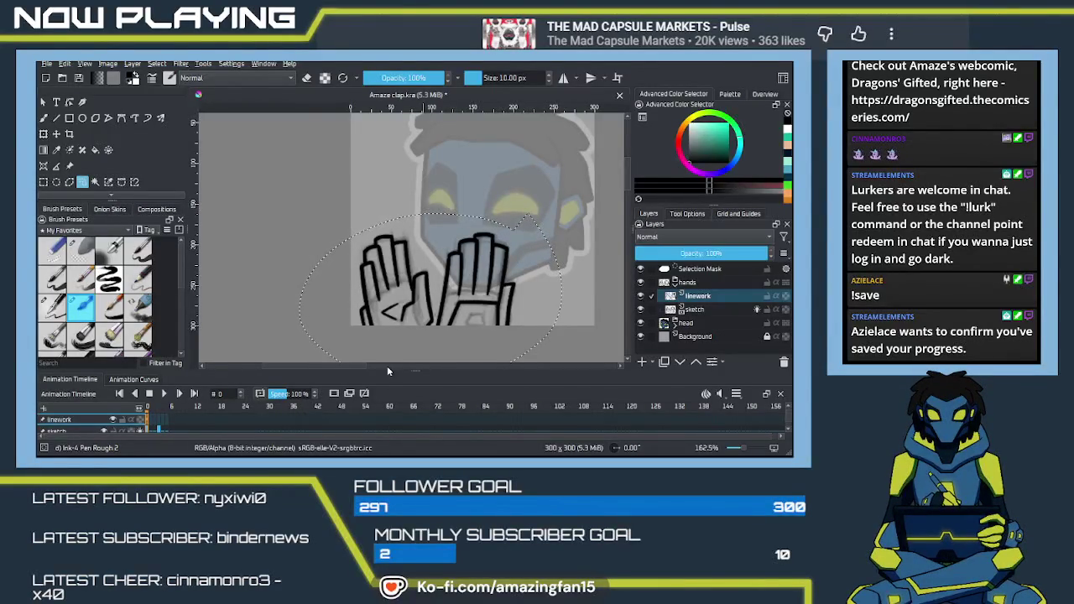
key("Delete")
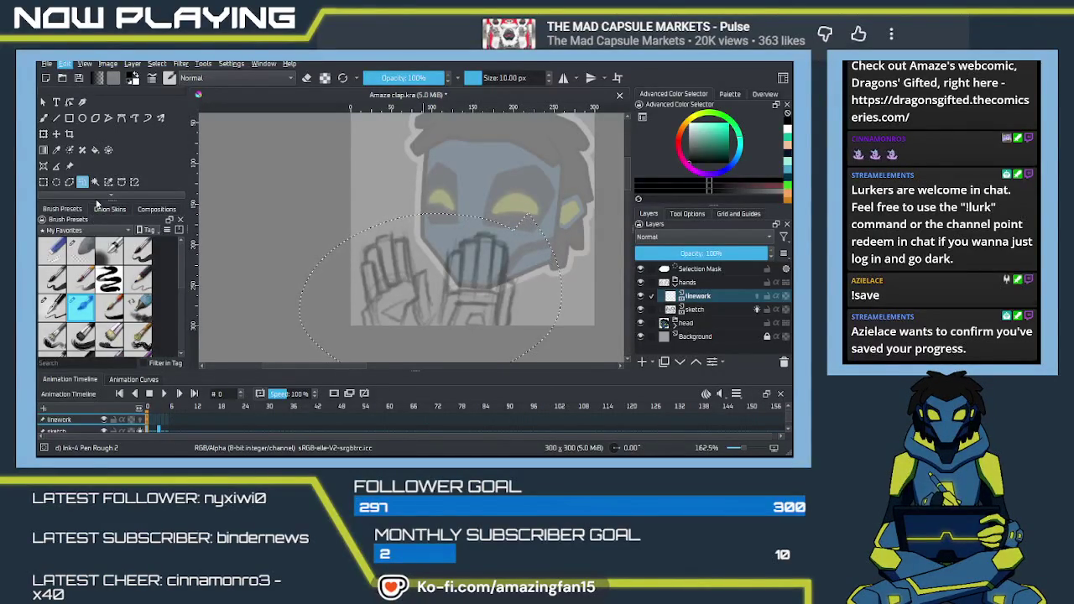
key("ctrl+t")
key("Return")
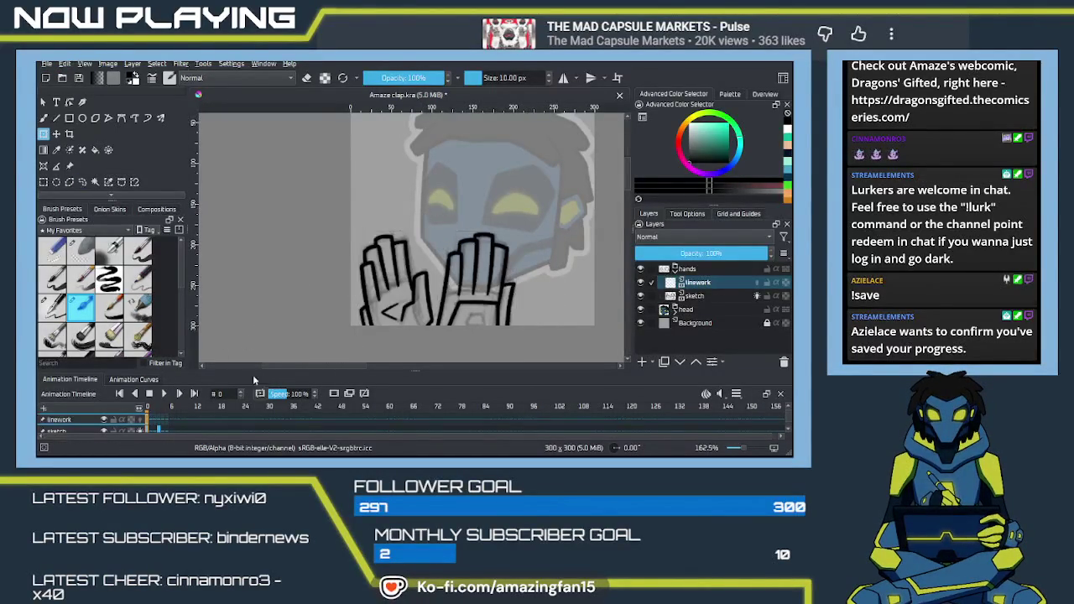
left_click(158, 421)
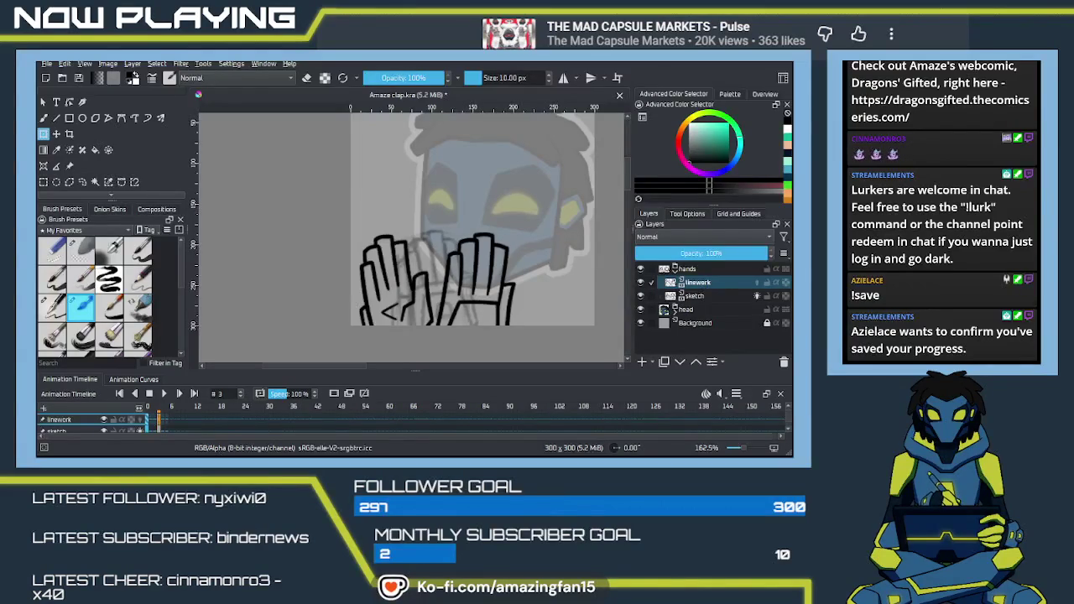
key("Left")
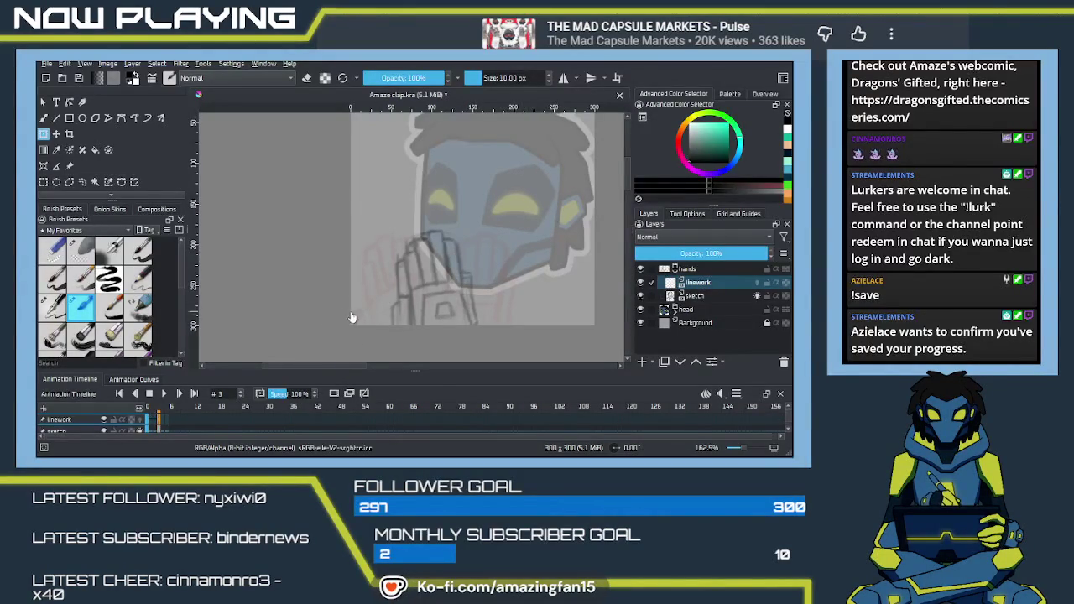
Ink the left edge and tip of the first finger with the freehand brush.
scroll(344, 317, "up", 1)
scroll(420, 319, "down", 3)
key("b")
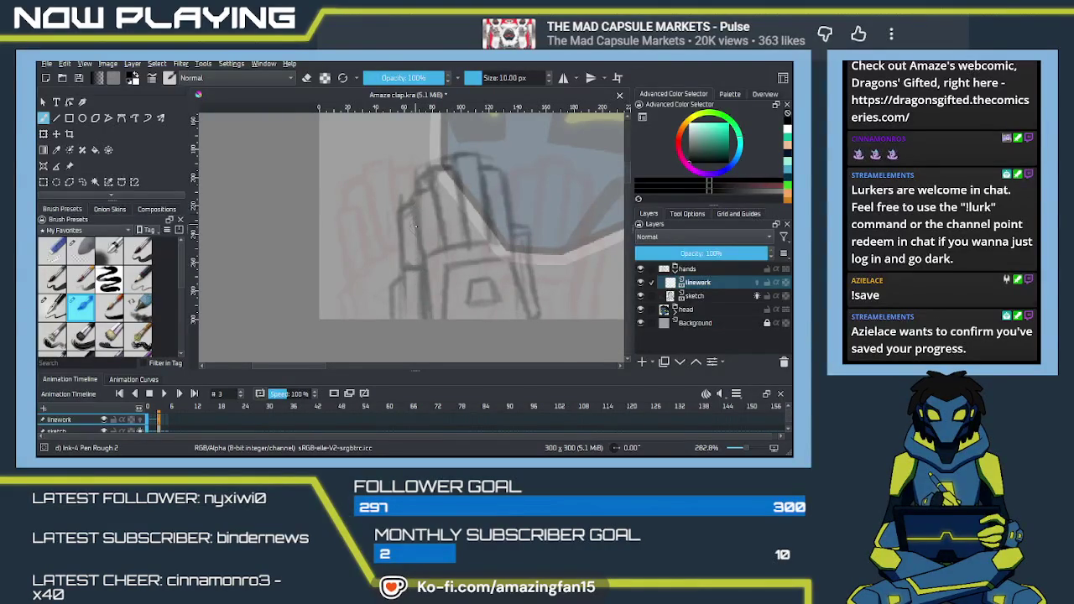
left_click_drag(414, 216, 424, 319)
key("ctrl+z")
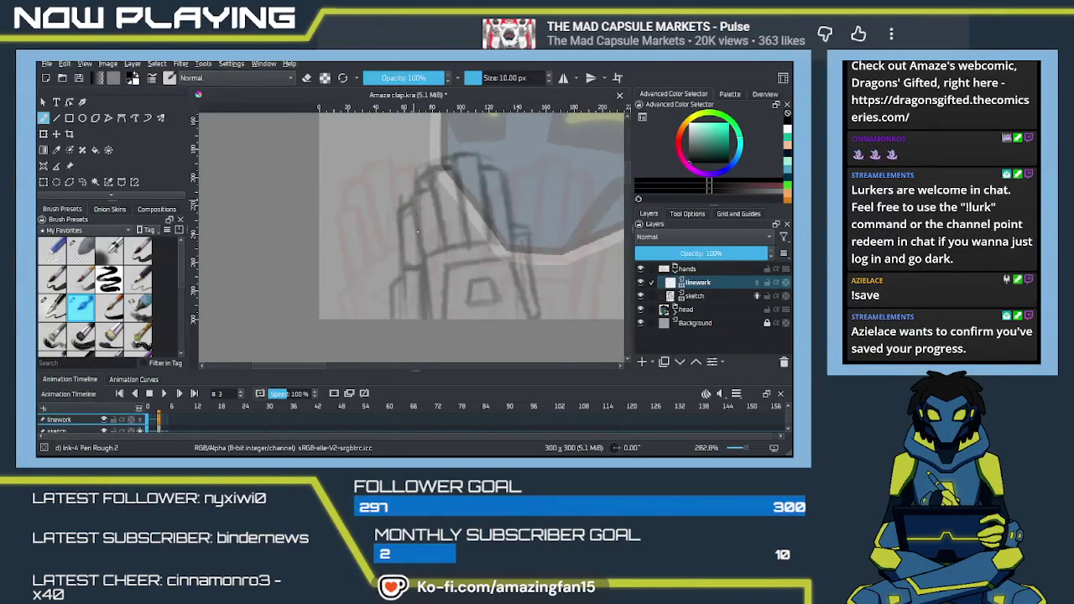
left_click_drag(413, 203, 426, 318)
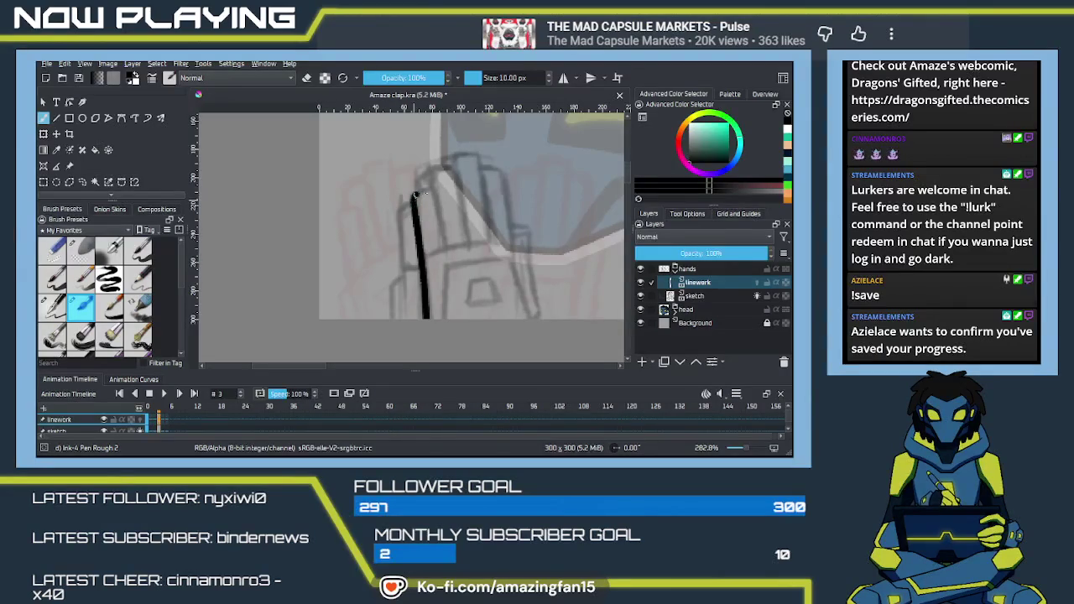
left_click_drag(434, 192, 443, 245)
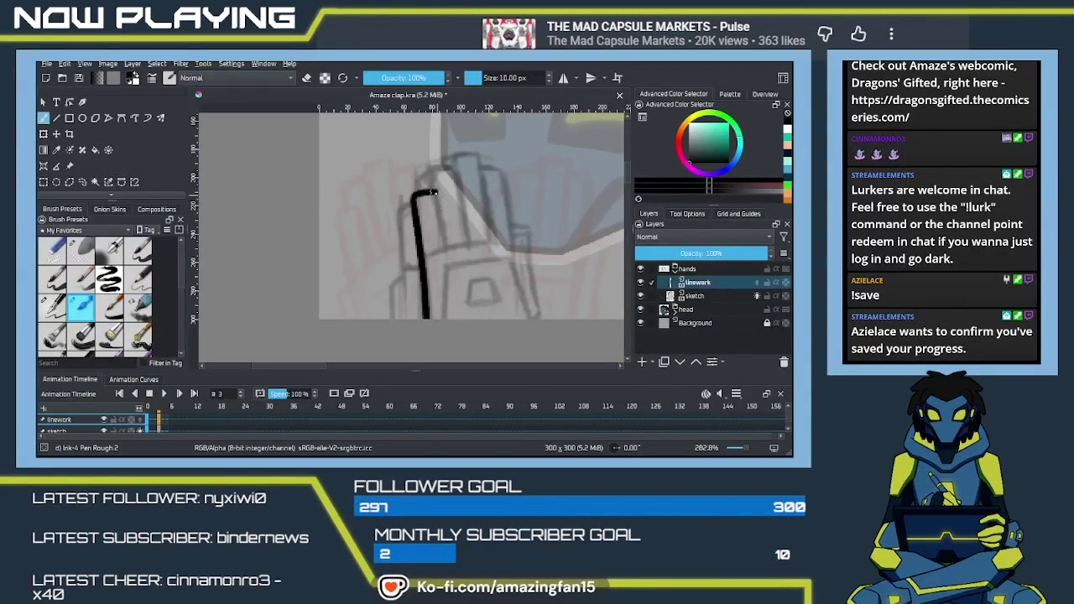
key("ctrl+z")
key("ctrl+z")
mouse_move(425, 195)
left_mouse_down()
mouse_move(444, 240)
mouse_move(439, 225)
left_mouse_up()
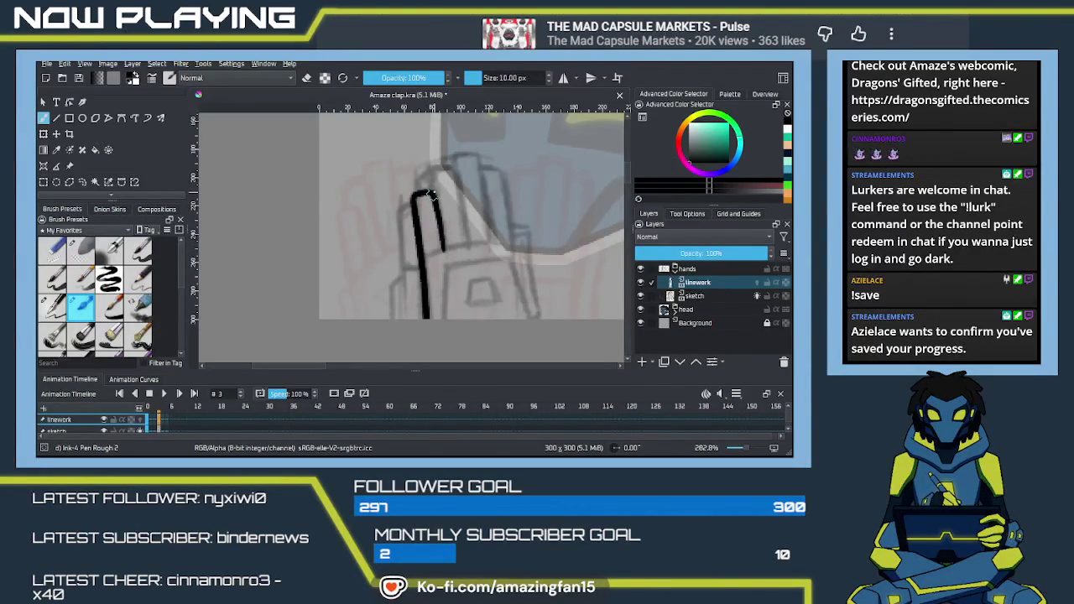
Ink the top and right side of the second finger, redrawing strokes until clean.
left_click_drag(429, 174, 438, 208)
key("ctrl+z")
left_click_drag(428, 164, 433, 198)
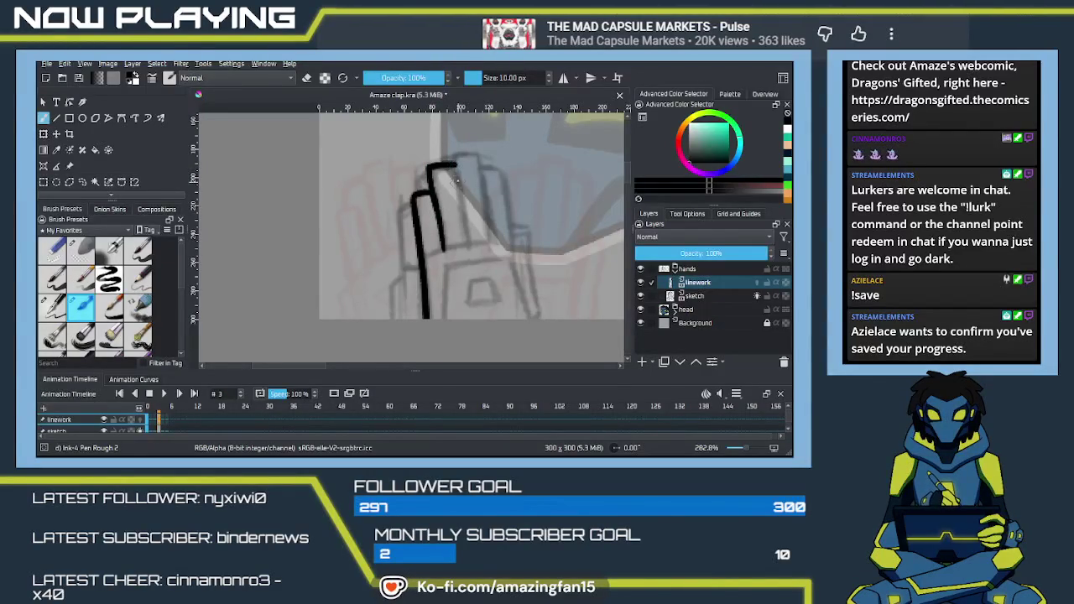
left_click_drag(457, 161, 465, 245)
key("ctrl+z")
key("ctrl+z")
left_click_drag(428, 175, 464, 243)
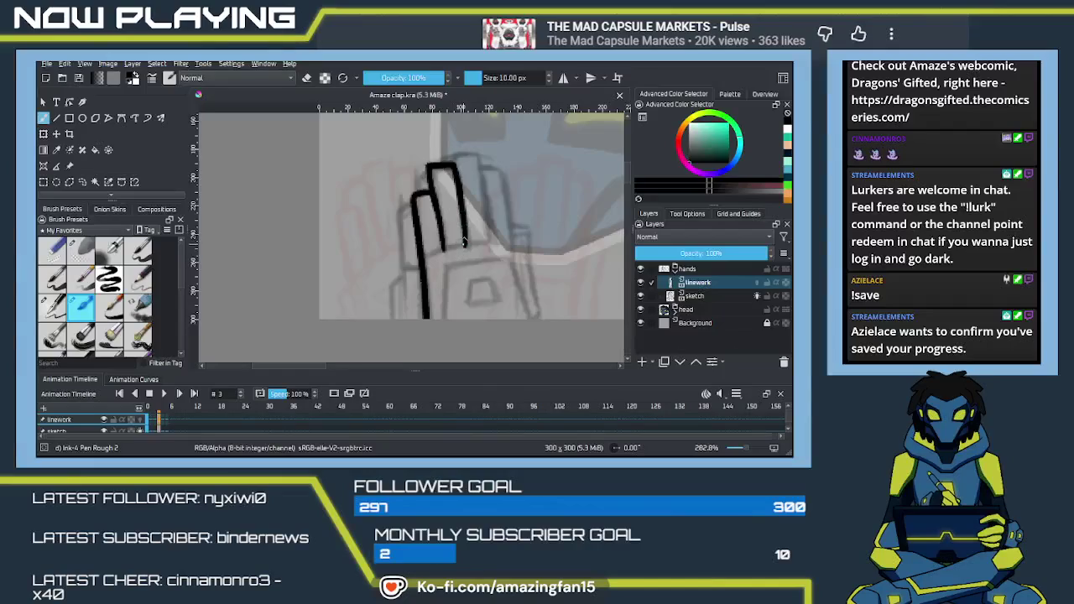
key("ctrl+z")
left_click_drag(455, 168, 465, 239)
key("ctrl+z")
left_click_drag(454, 166, 470, 246)
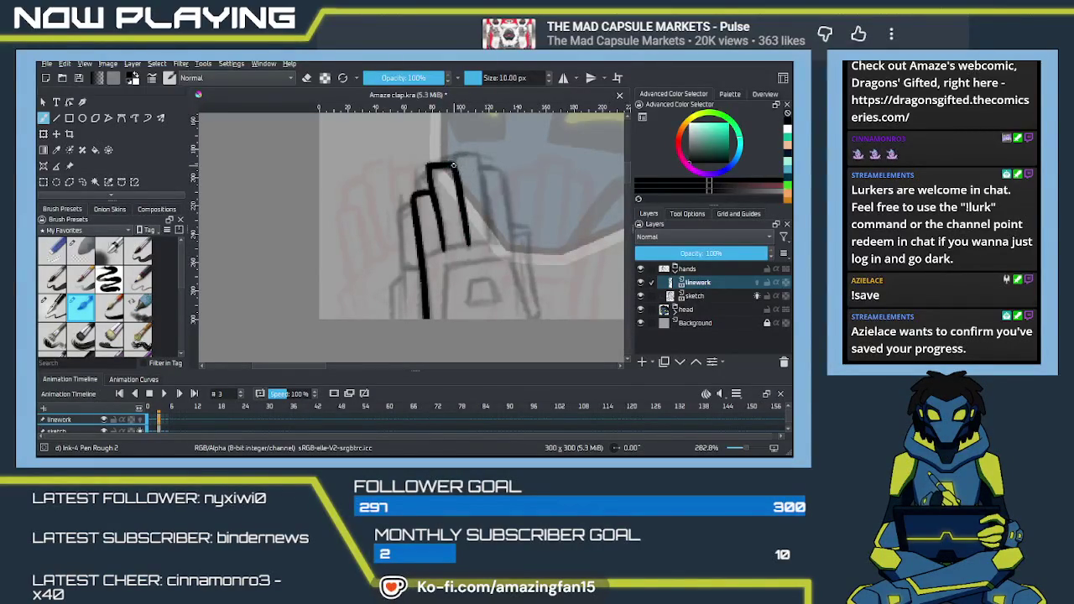
key("ctrl+z")
Ink the third finger's tip and the last finger down the hand's right side.
left_click_drag(452, 156, 488, 236)
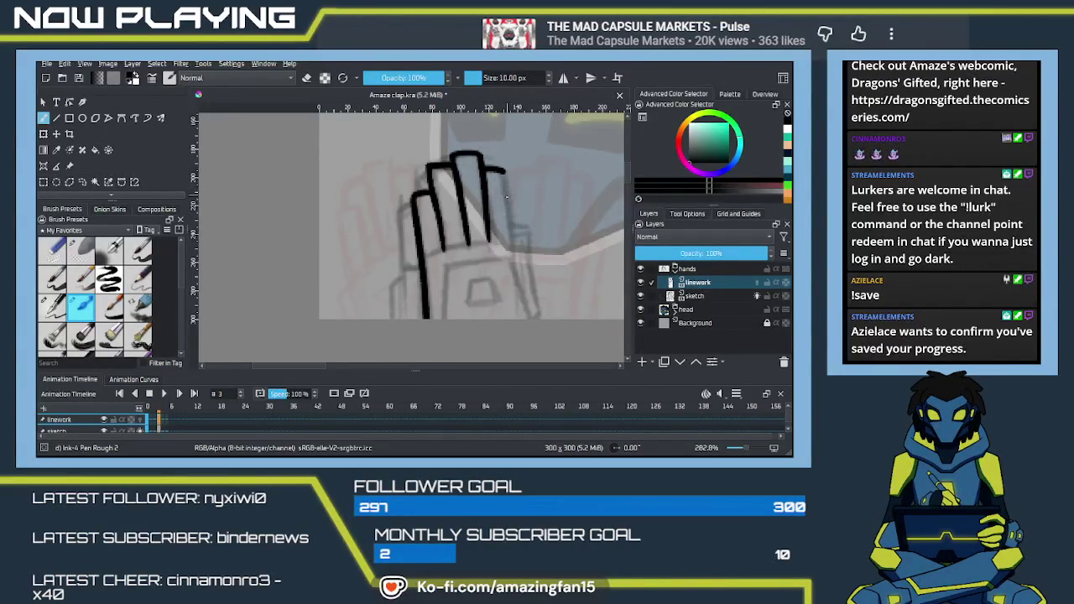
left_click_drag(504, 170, 512, 268)
key("ctrl+z")
left_click_drag(496, 164, 512, 267)
key("ctrl+z")
mouse_move(483, 160)
left_mouse_down()
mouse_move(505, 172)
mouse_move(515, 277)
left_mouse_up()
key("ctrl+z")
left_click_drag(503, 173, 515, 263)
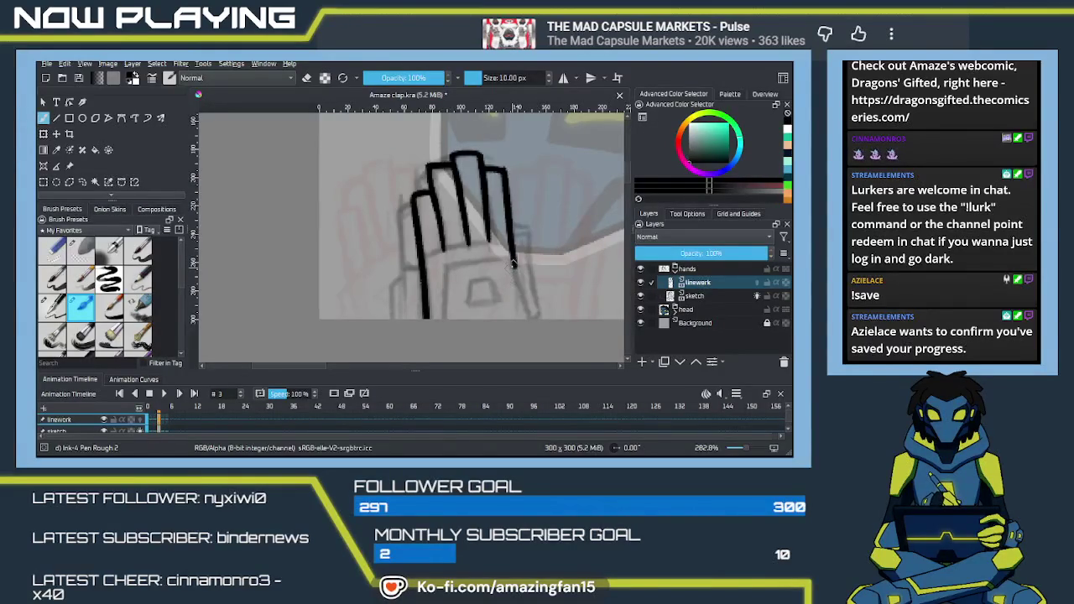
key("ctrl+z")
left_click_drag(504, 172, 514, 284)
key("ctrl+z")
left_click_drag(503, 171, 516, 279)
scroll(514, 280, "down", 2)
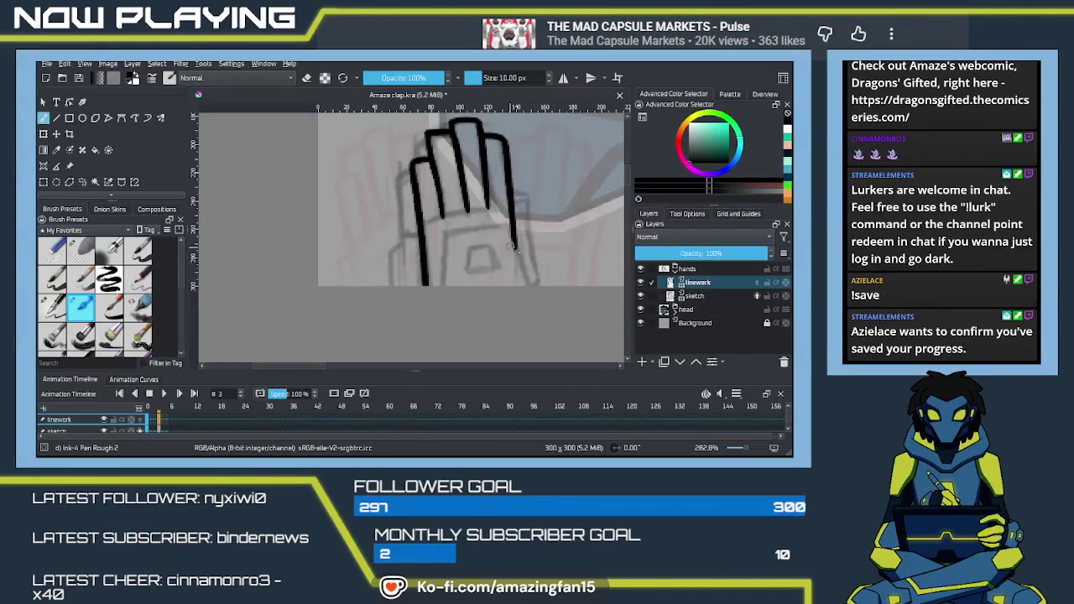
Erase the right fingertip's bottom tip and ink the wrist line down from the palm.
key("e")
left_click_drag(515, 244, 511, 238)
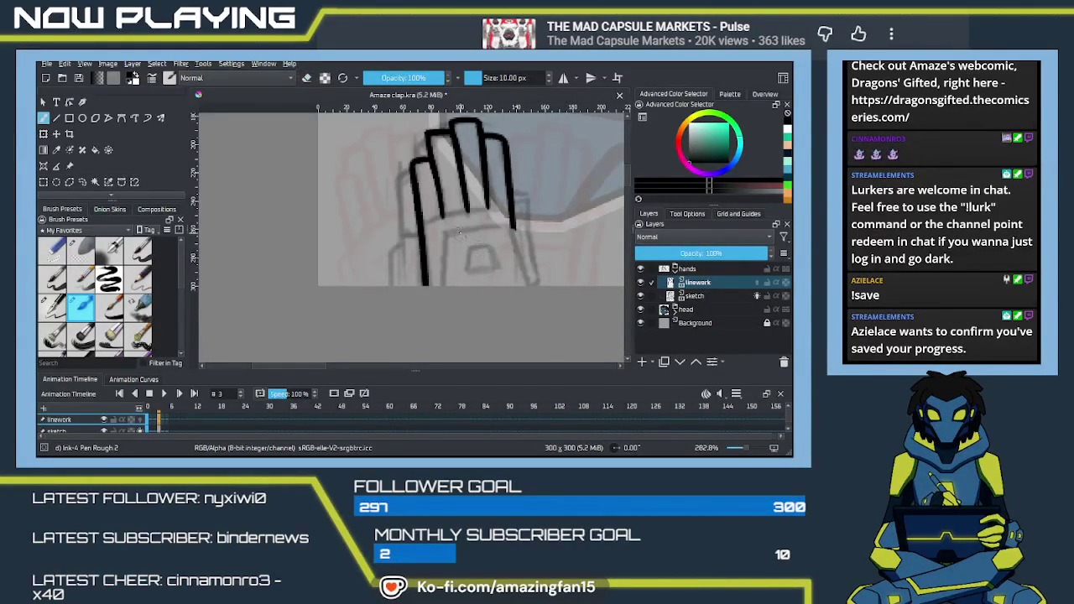
mouse_move(444, 234)
left_mouse_down()
mouse_move(507, 227)
mouse_move(531, 289)
left_mouse_up()
key("ctrl+z")
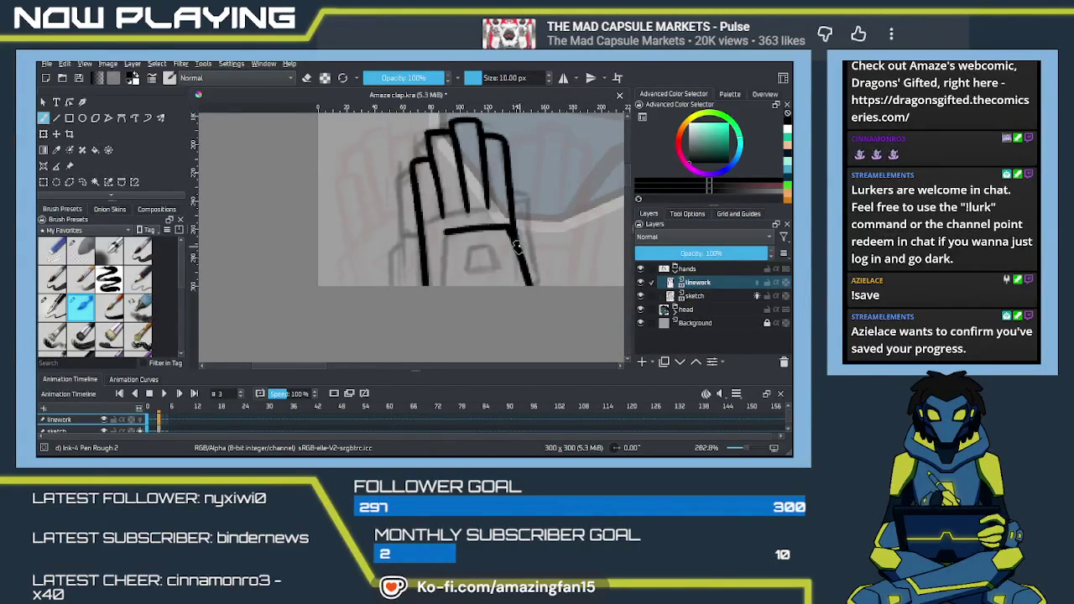
left_click_drag(447, 232, 439, 287)
key("ctrl+z")
left_click_drag(445, 231, 438, 287)
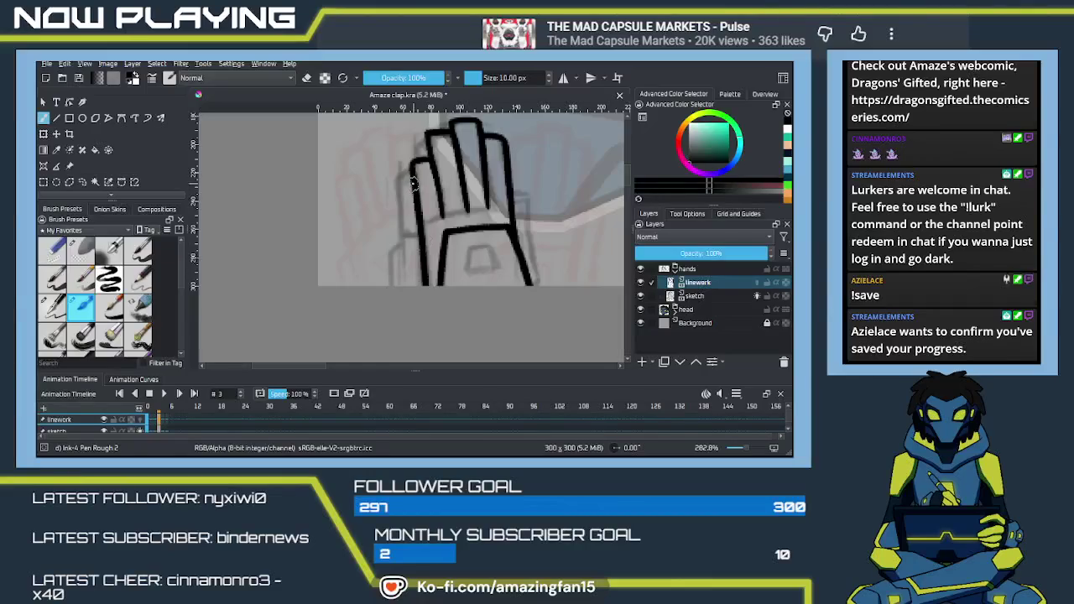
Outline the hand's left finger down to the canvas bottom.
left_click_drag(400, 175, 402, 287)
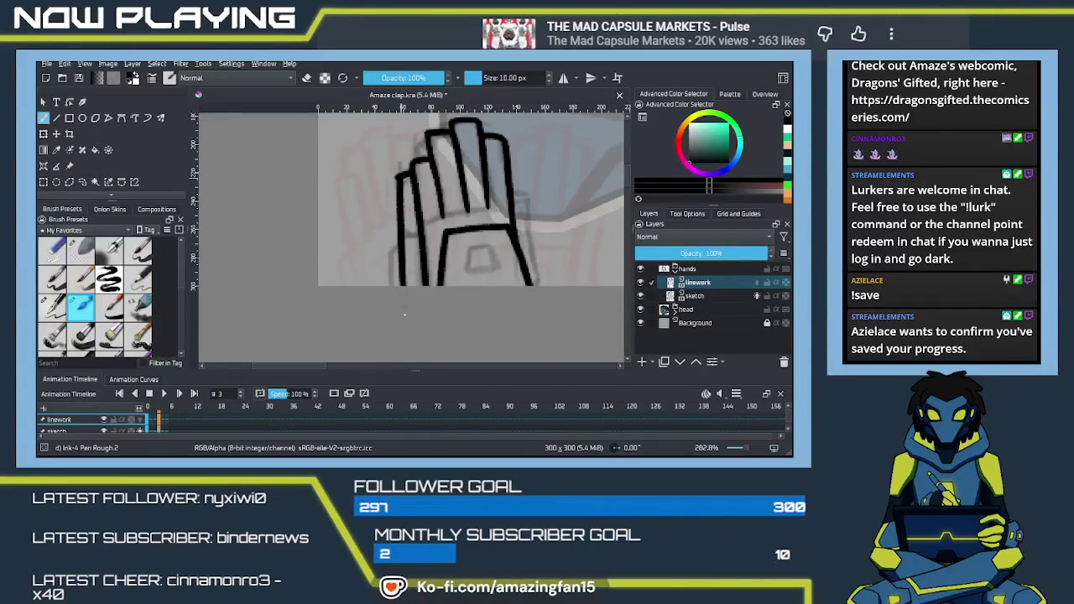
key("ctrl+z")
left_click_drag(401, 175, 402, 287)
key("ctrl+z")
left_click_drag(398, 178, 402, 287)
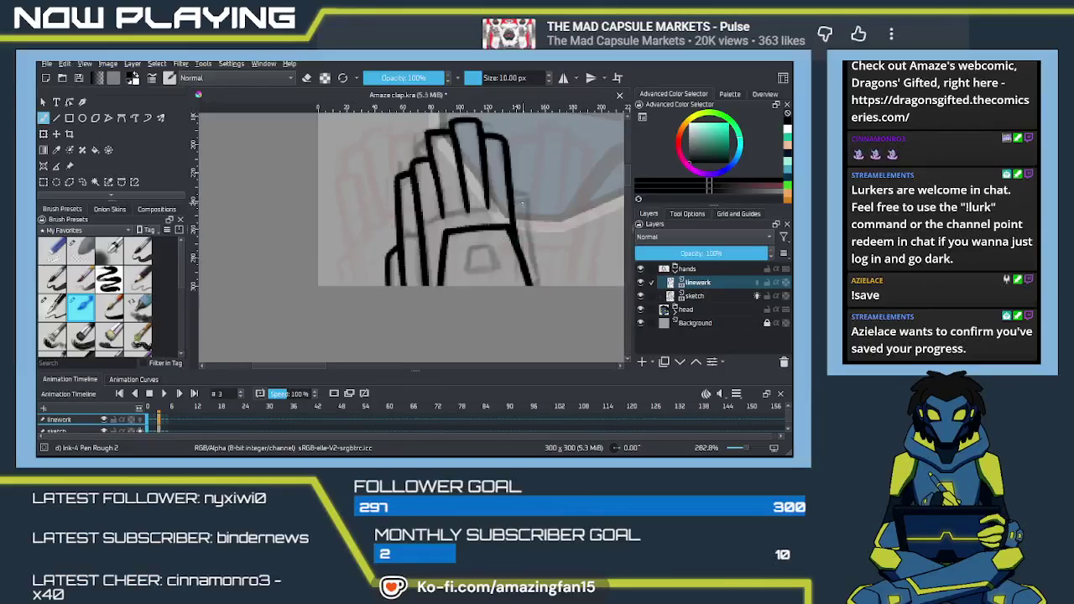
key("ctrl+z")
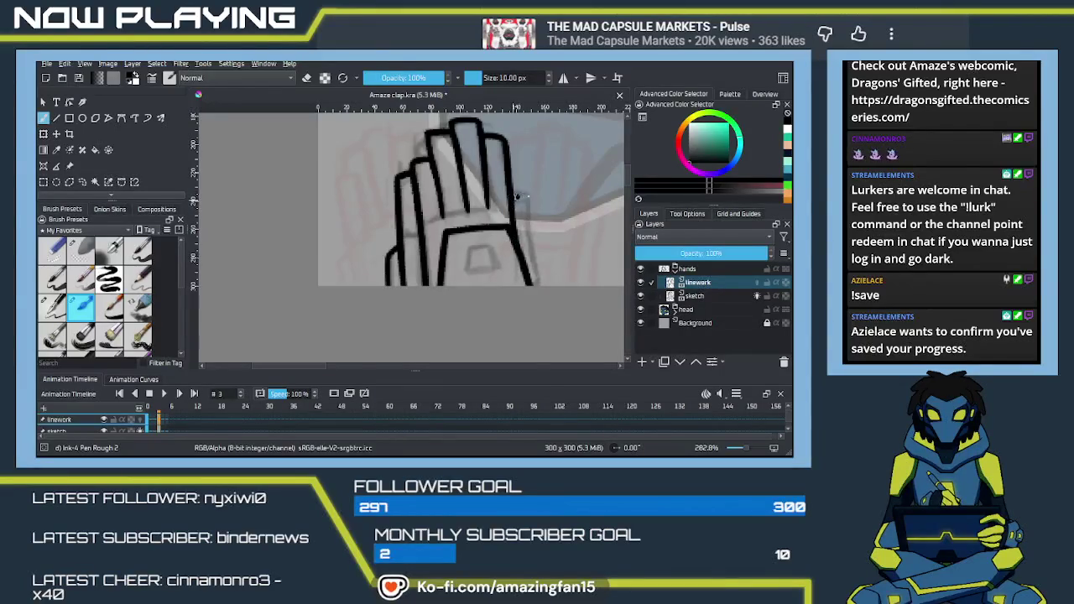
Ink the hand's right-side outline, redrawing it until it fits the sketch.
left_click_drag(515, 195, 532, 284)
key("ctrl+z")
left_click_drag(526, 195, 542, 286)
key("ctrl+z")
left_click_drag(526, 195, 543, 286)
key("ctrl+z")
left_click_drag(525, 195, 542, 279)
key("ctrl+z")
left_click_drag(525, 195, 540, 271)
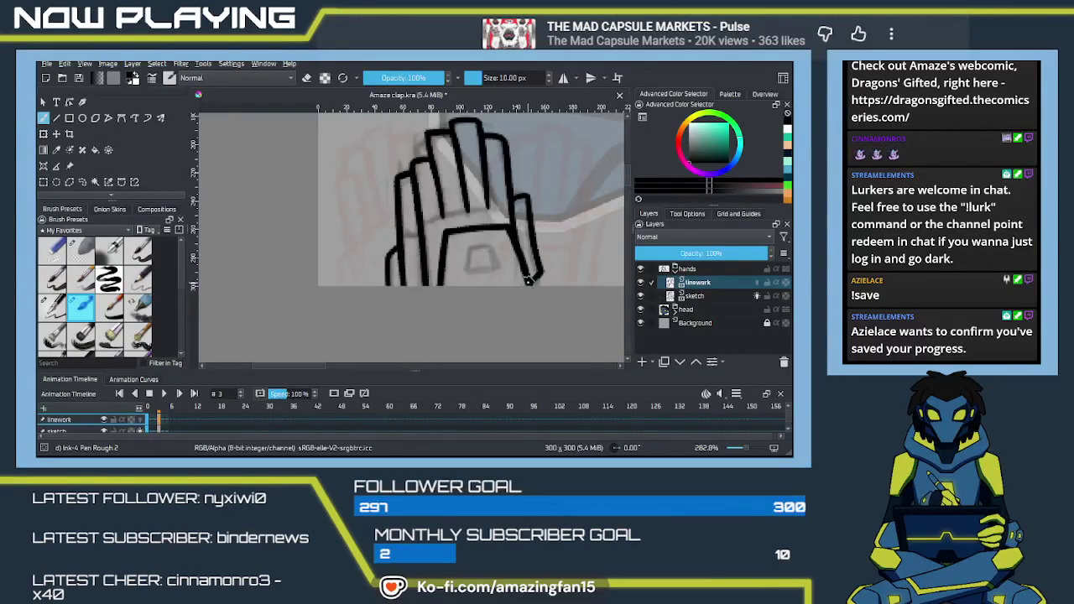
Add a curved finger line across the pressed hand.
left_click_drag(417, 160, 463, 256)
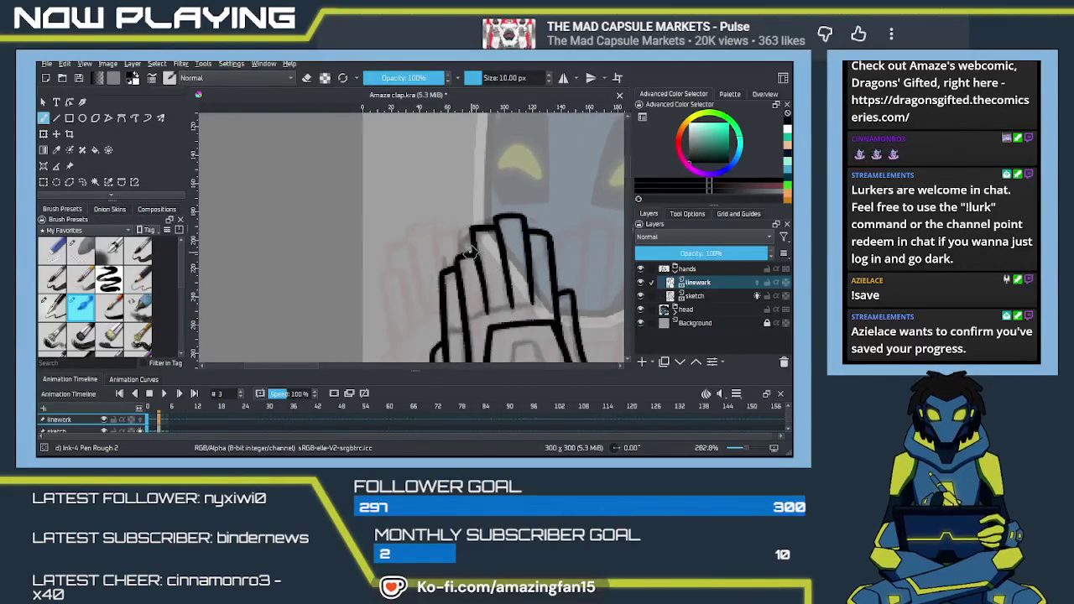
left_click_drag(460, 244, 477, 225)
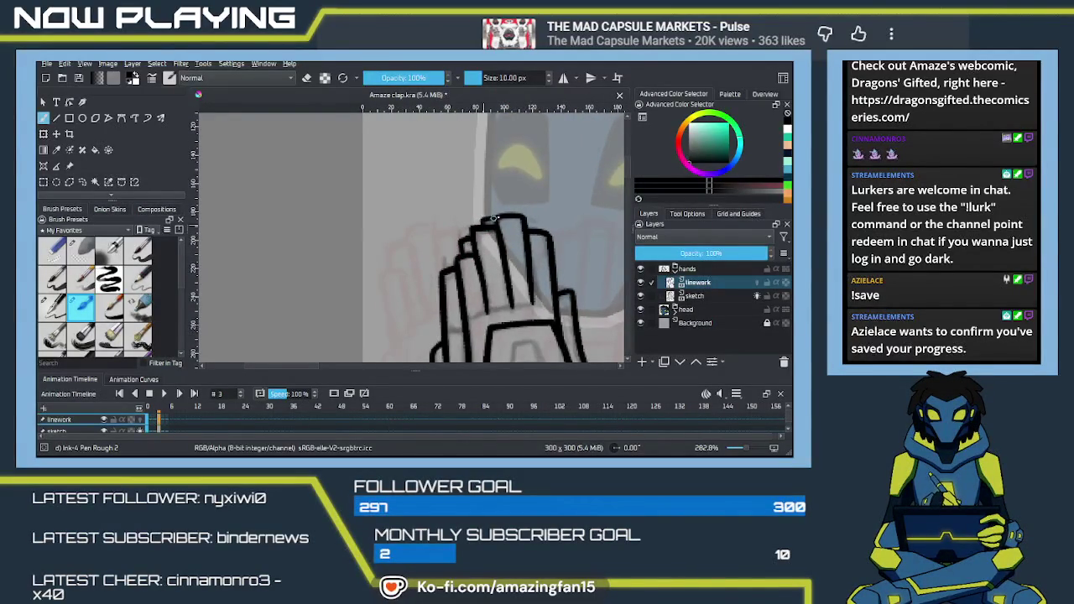
left_click_drag(500, 309, 480, 318)
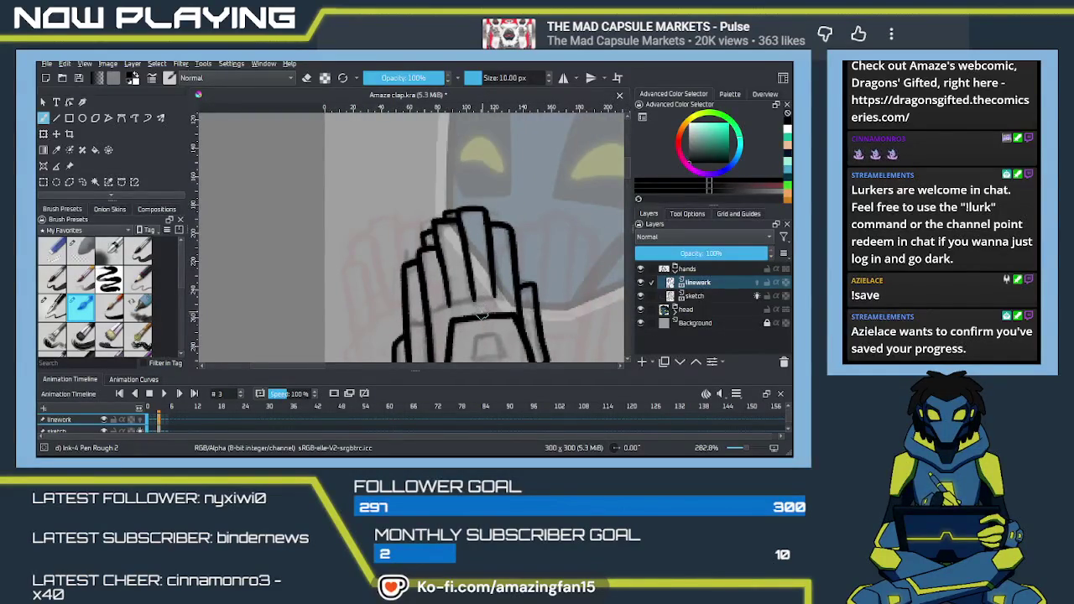
scroll(483, 306, "down", 3)
Play the clap animation to check timing, then stop it and return to frame 0.
scroll(481, 319, "down", 1)
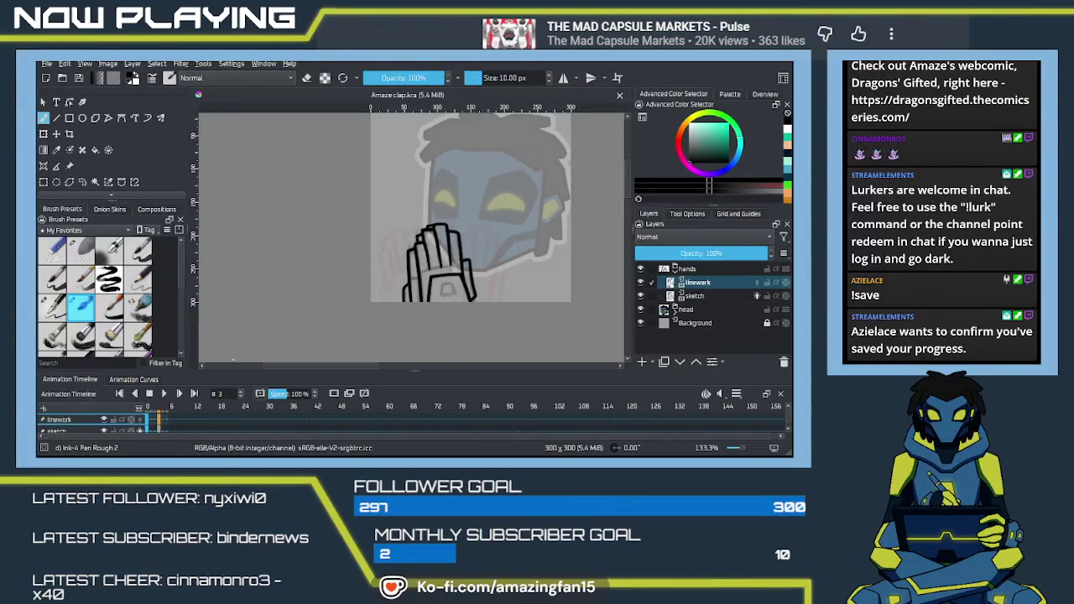
left_click(163, 393)
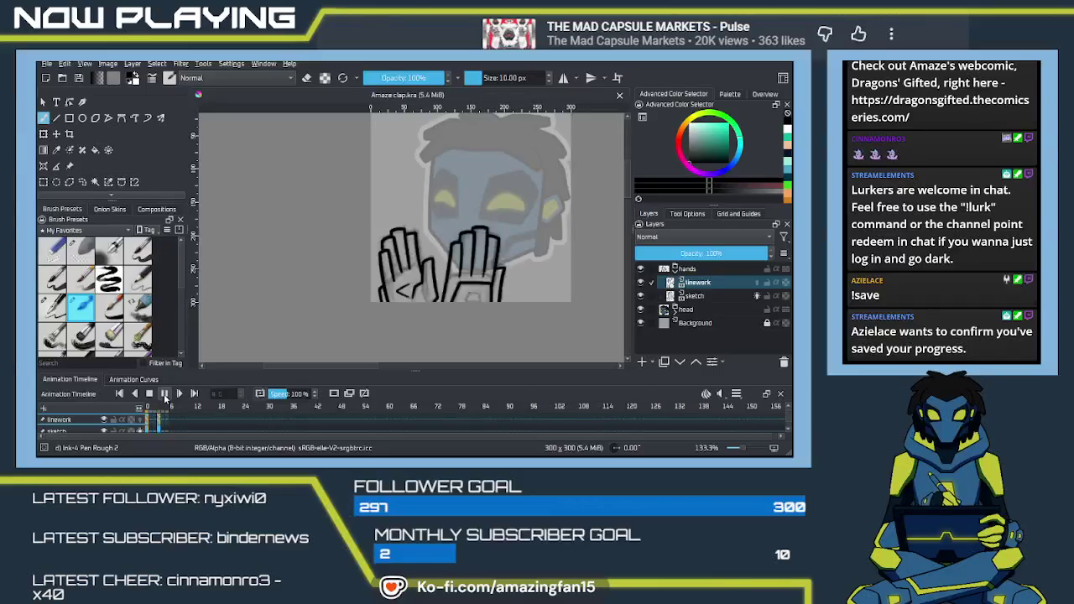
left_click(165, 394)
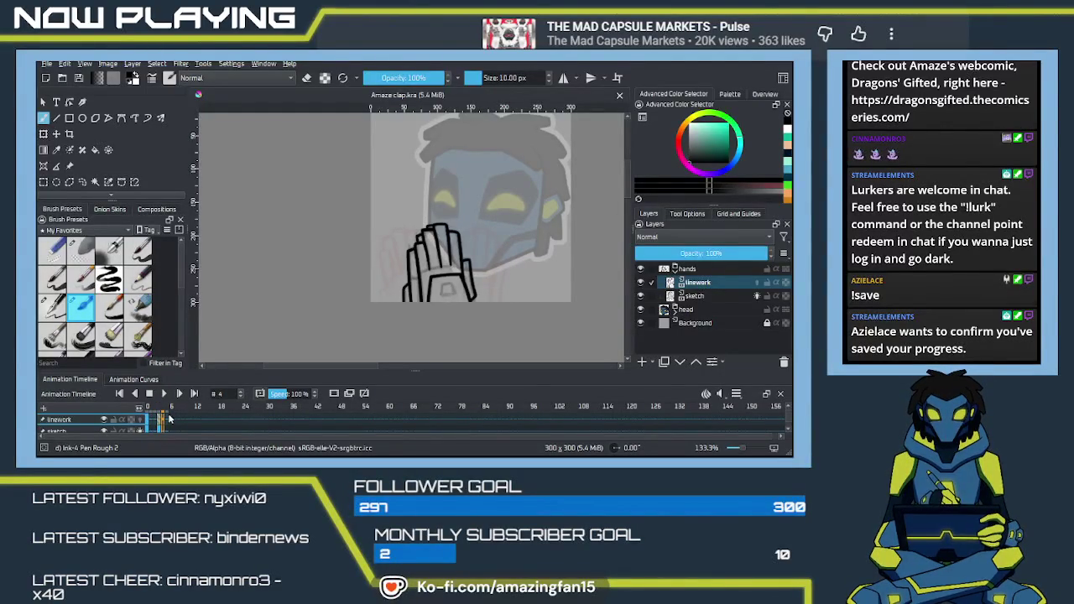
left_click(149, 420)
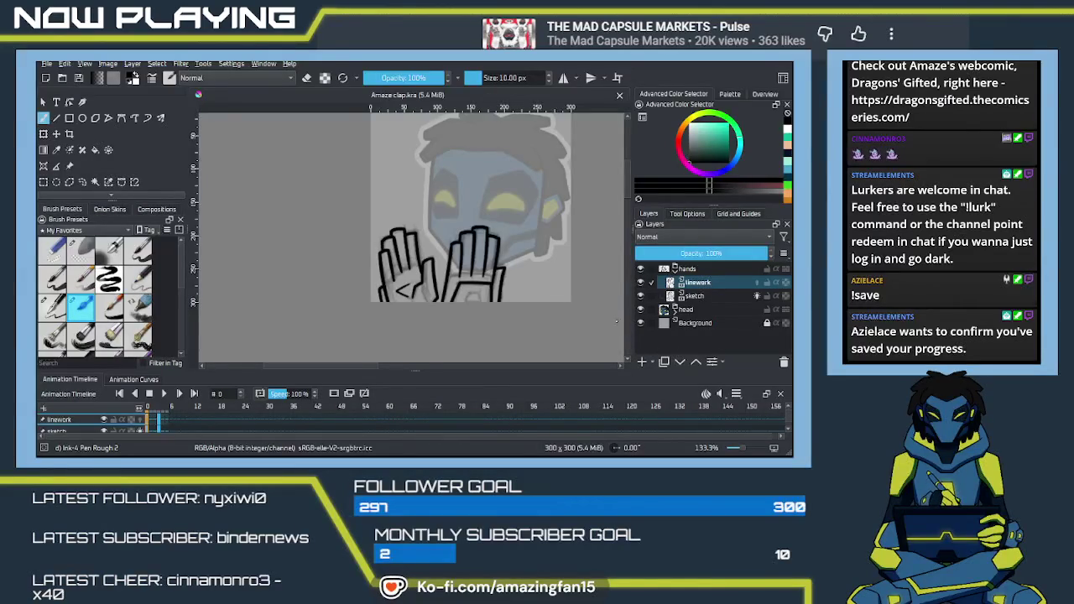
Add a new paint layer and move it below the sketch layer.
scroll(524, 286, "down", 3)
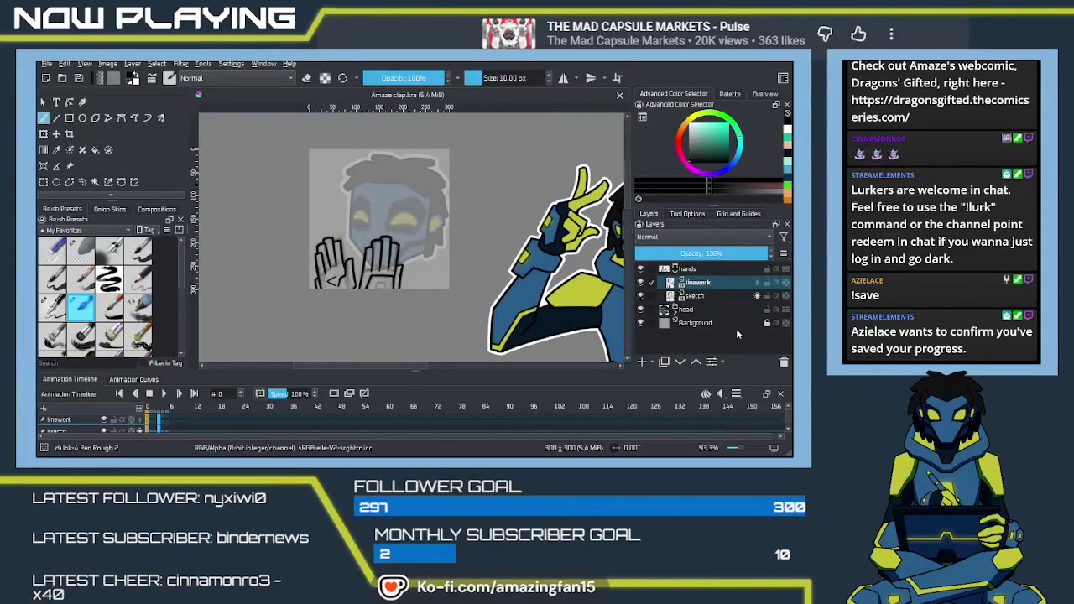
left_click(695, 298)
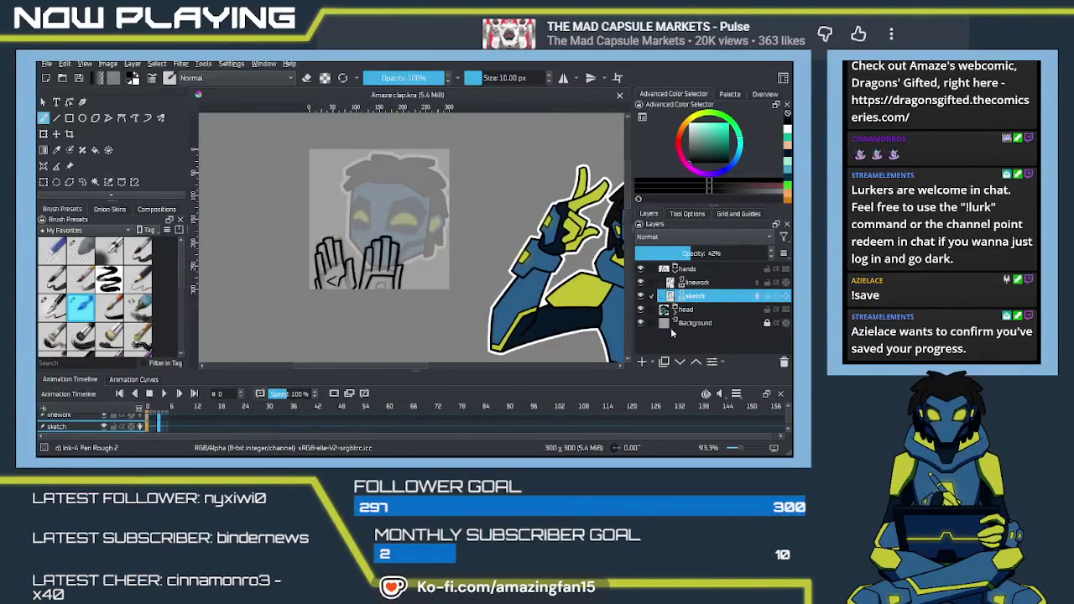
left_click(643, 362)
left_click_drag(700, 298, 700, 312)
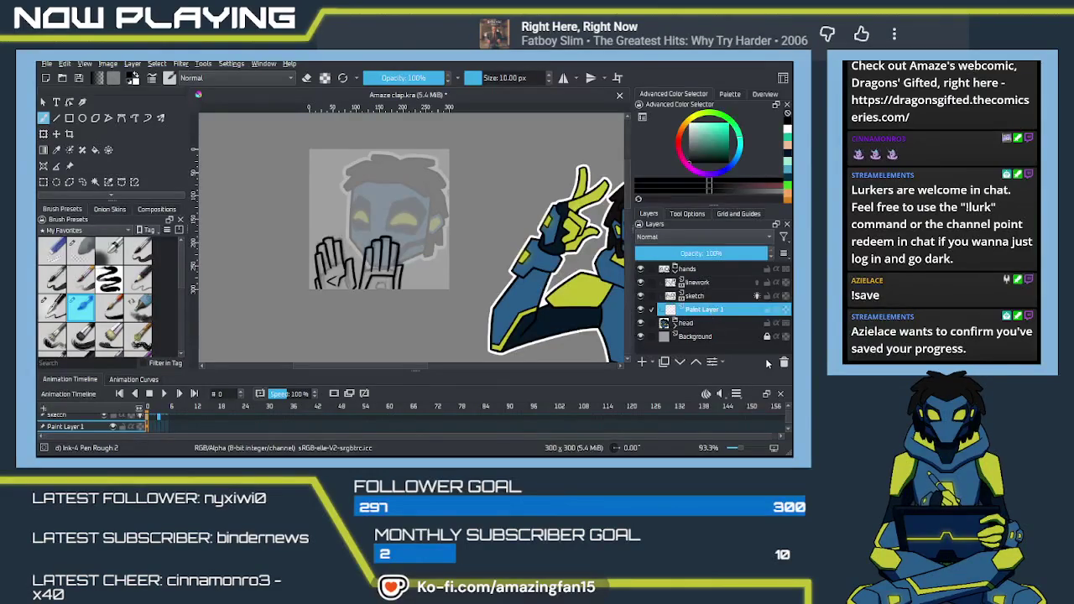
Rename Paint Layer 1 to 'color' between sketch and head, then hide sketch and head.
left_click_drag(703, 313, 708, 277)
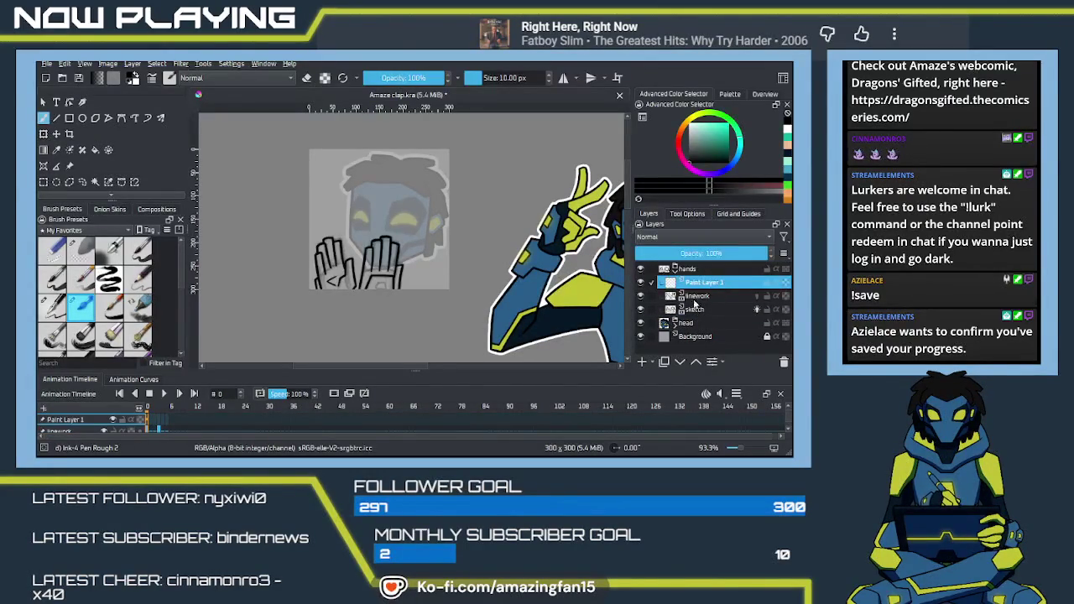
left_click_drag(698, 284, 703, 312)
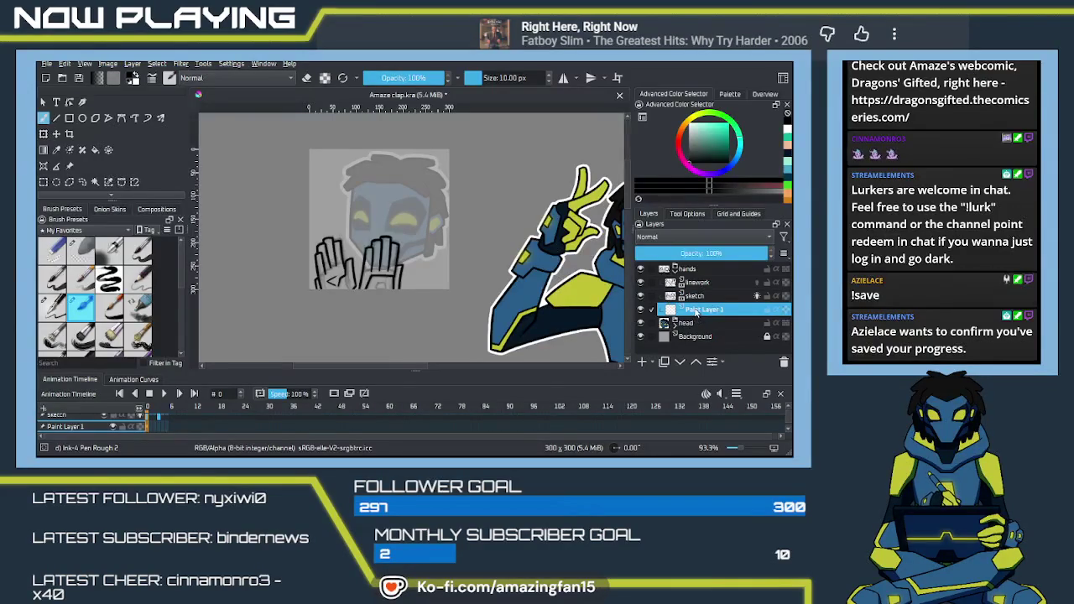
double_click(695, 310)
type("color")
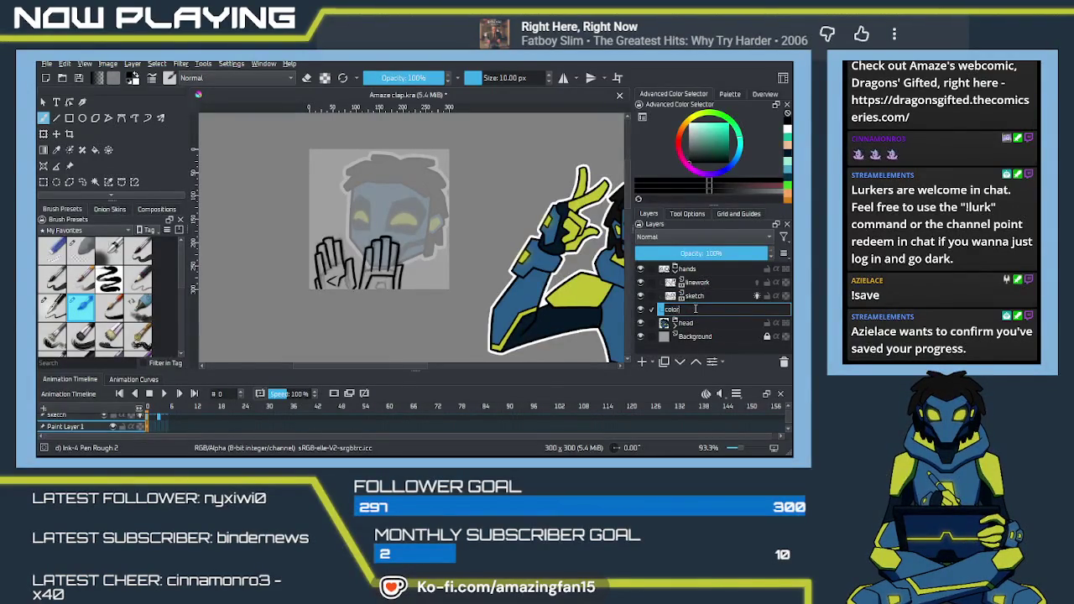
key("Return")
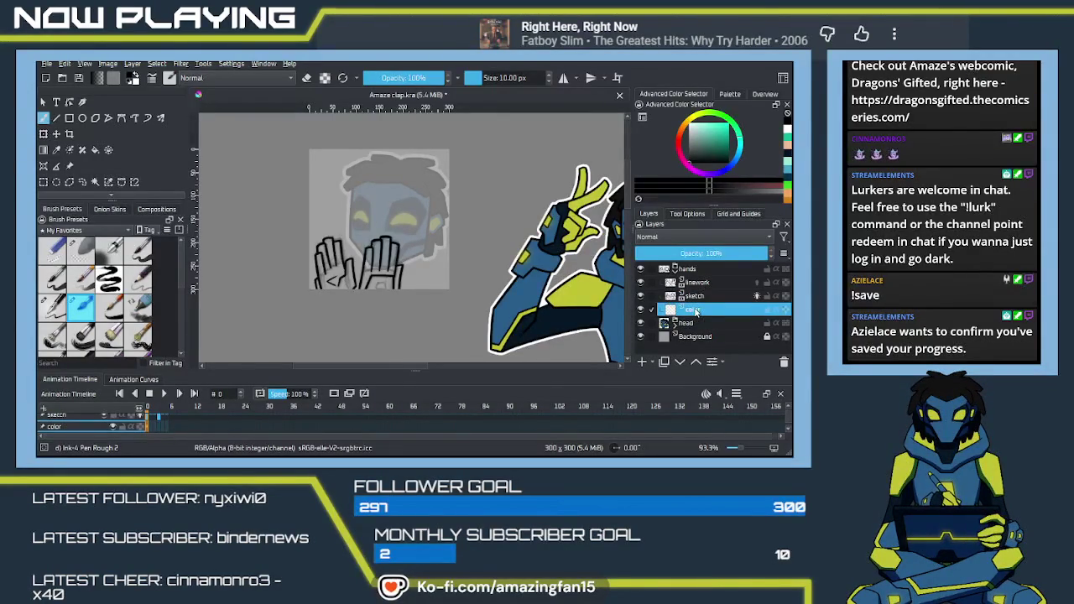
left_click(640, 296)
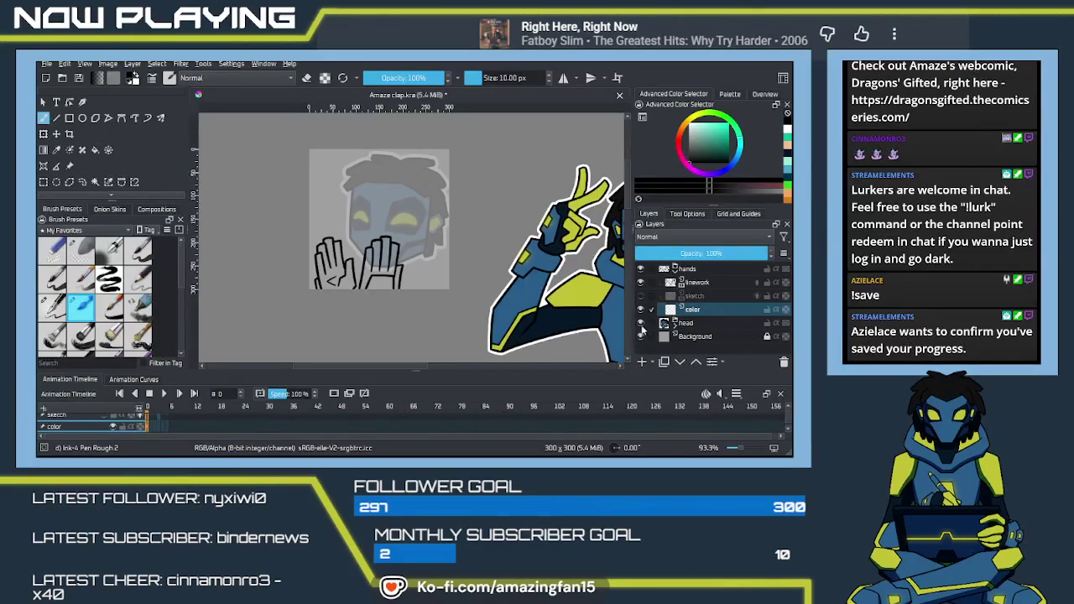
left_click(640, 324)
Sample the character's blue and fill the lower right palm with it.
mouse_move(396, 327)
left_mouse_down()
mouse_move(422, 310)
mouse_move(545, 324)
left_mouse_up()
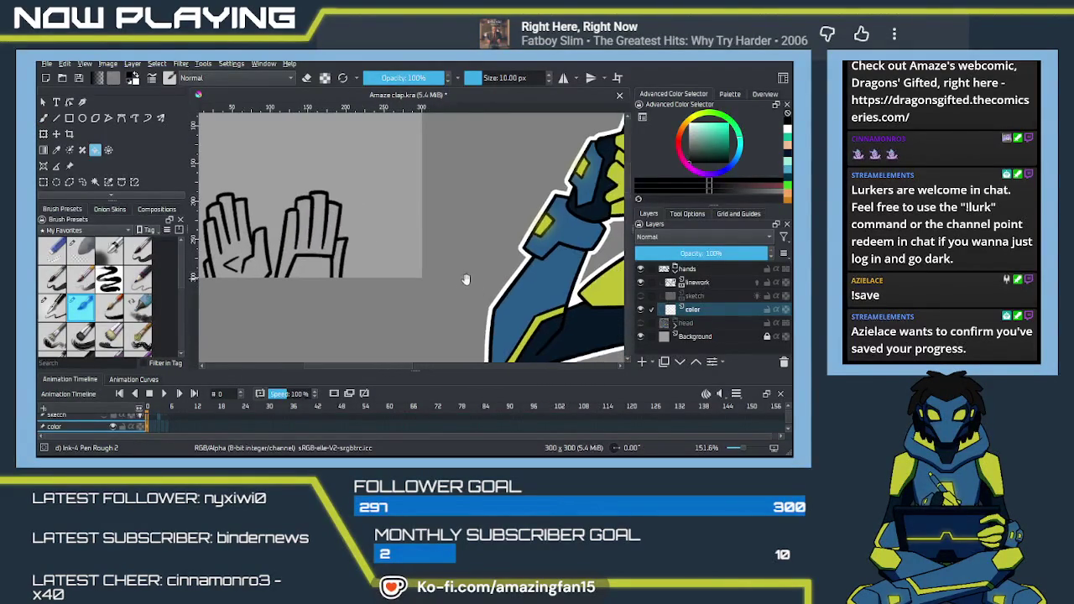
key("f")
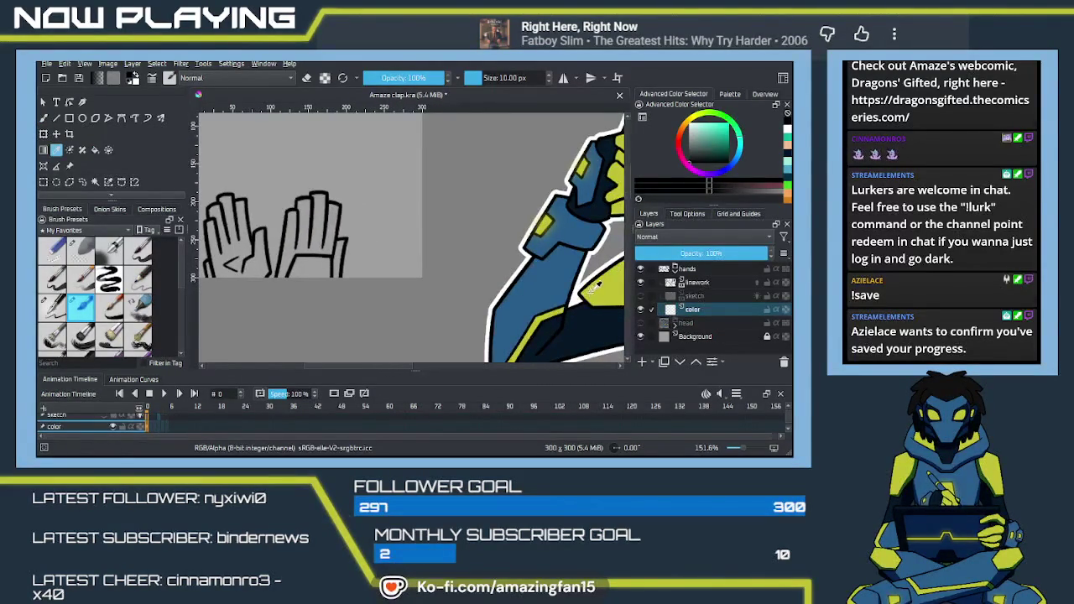
left_click(550, 280)
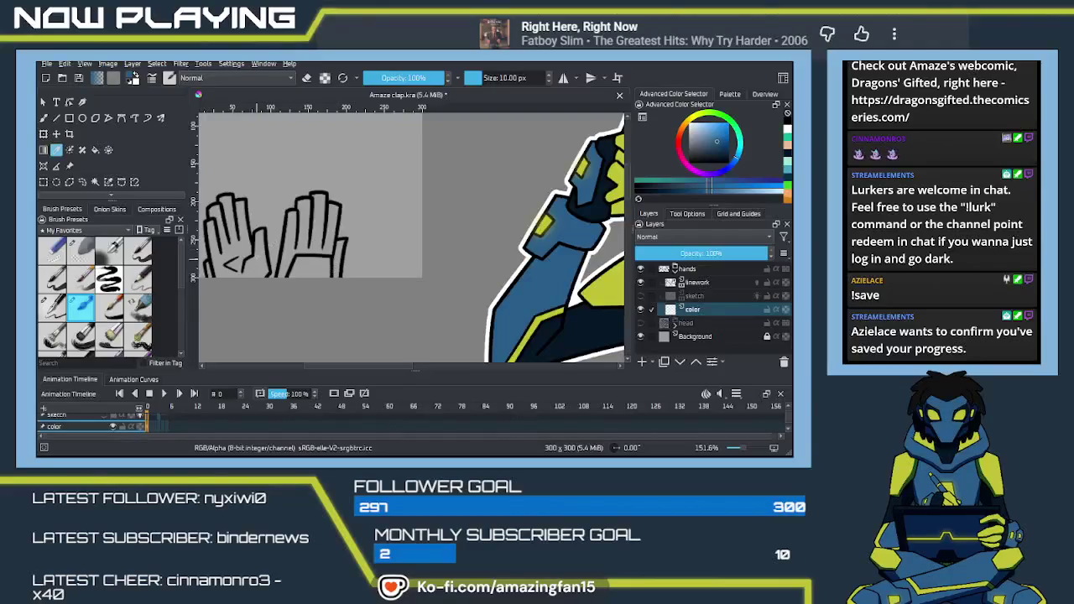
key("f")
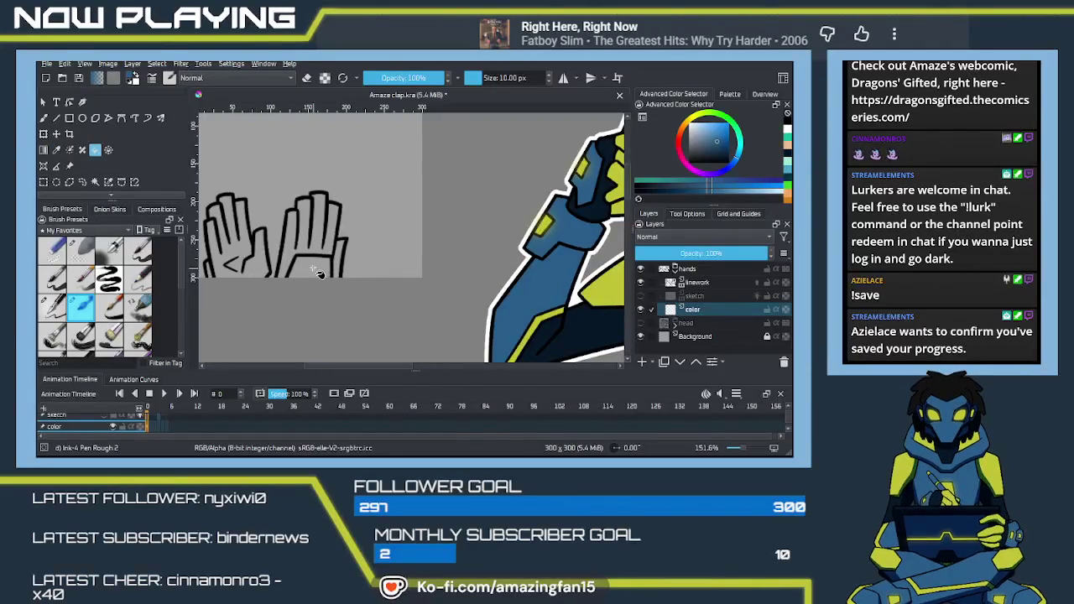
left_click(307, 269)
left_click_drag(295, 285, 440, 278)
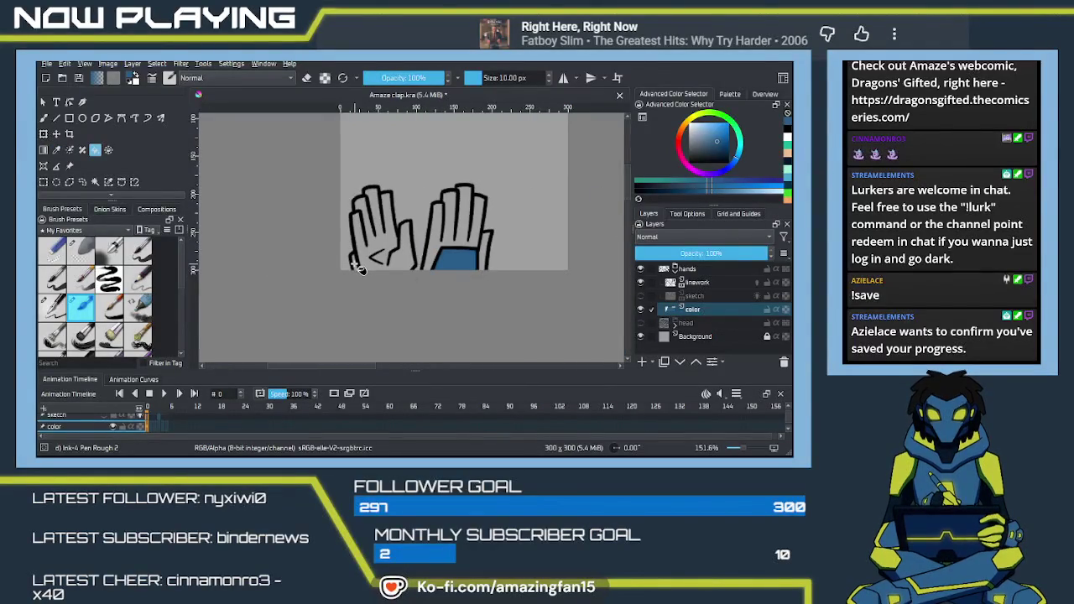
scroll(384, 305, "right", 10)
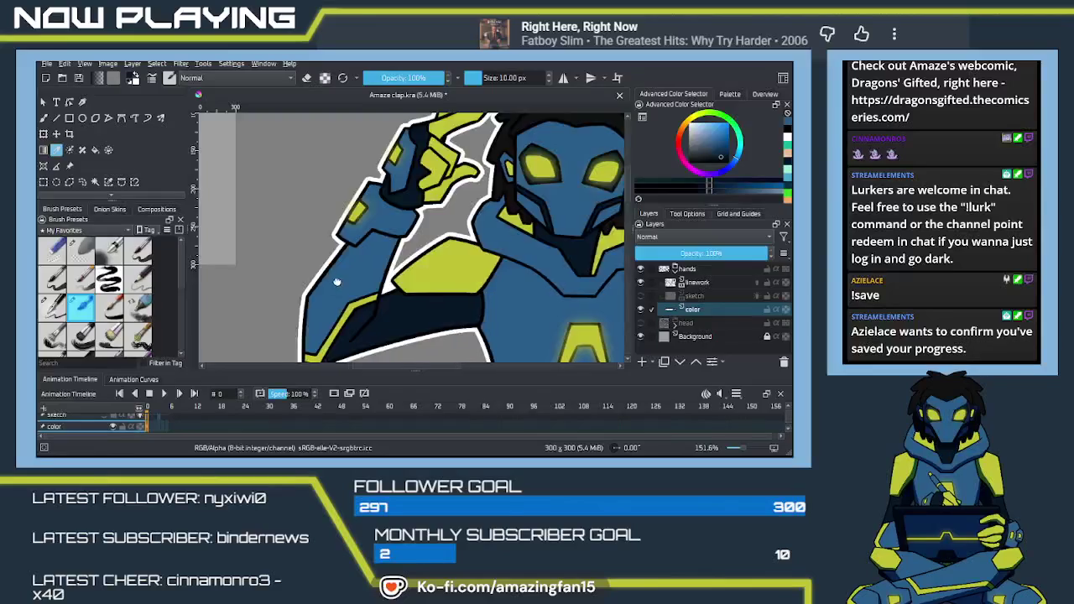
scroll(374, 296, "left", 10)
left_click_drag(363, 287, 411, 277)
Fill both hands with dark navy, redoing the fills after an undo.
key("f")
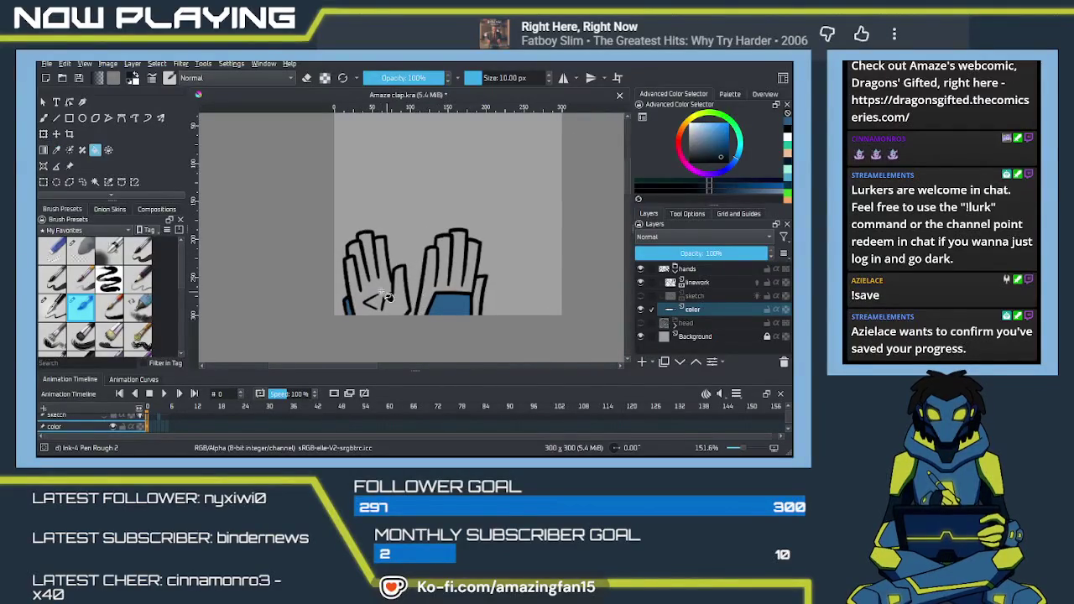
left_click(379, 299)
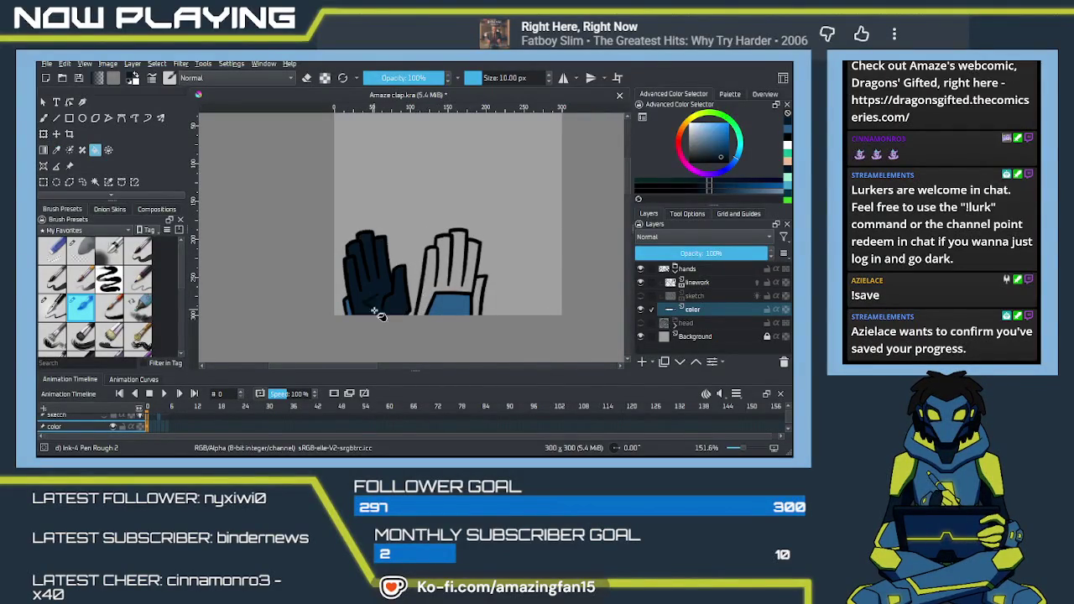
left_click(432, 287)
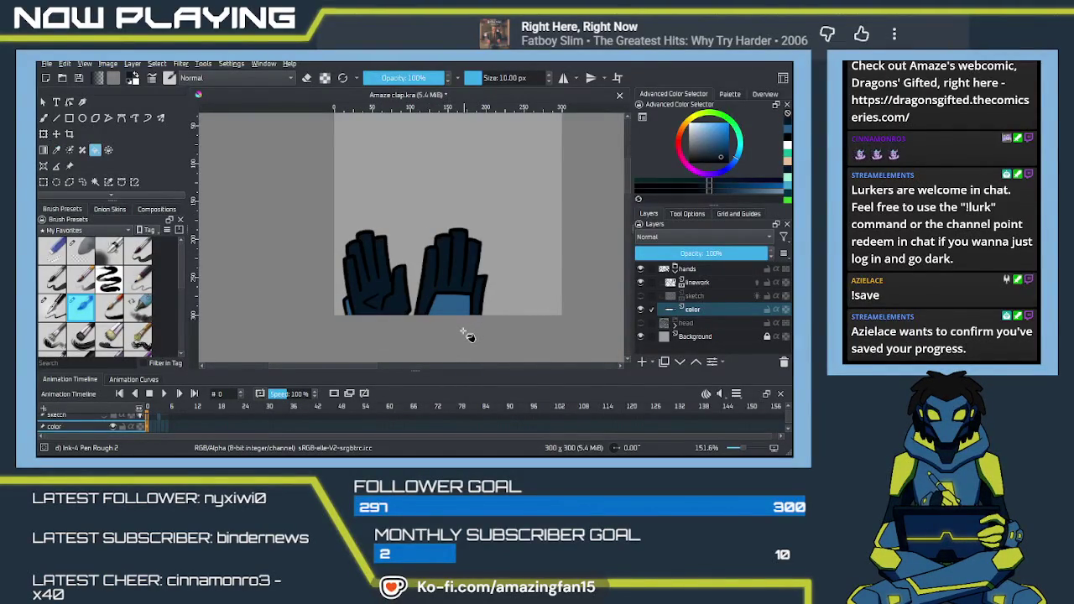
mouse_move(459, 325)
left_mouse_down()
mouse_move(432, 330)
mouse_move(377, 295)
mouse_move(254, 288)
left_mouse_up()
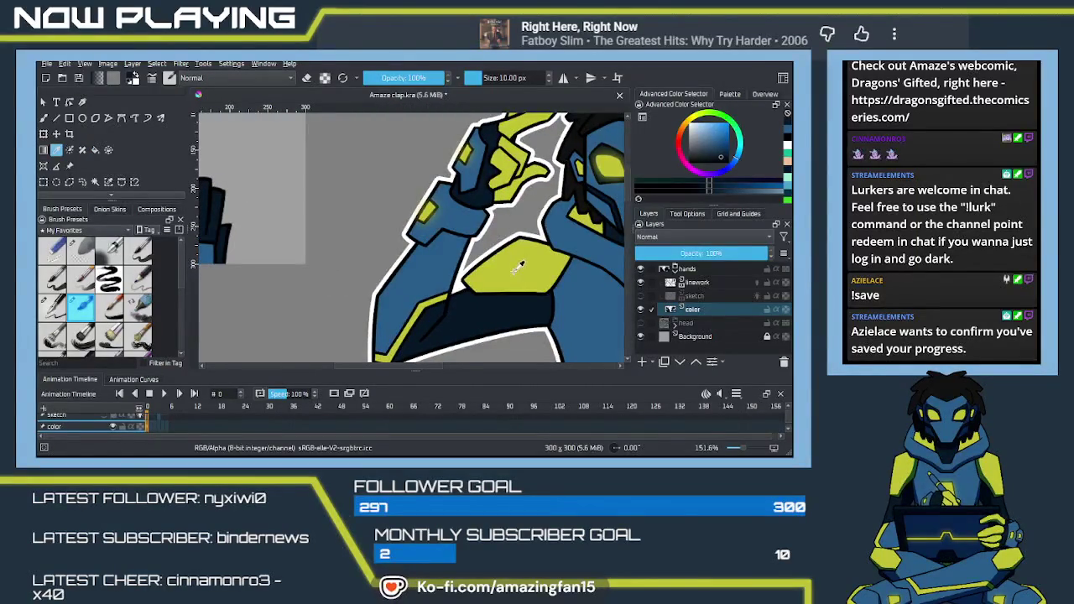
left_click_drag(321, 301, 520, 302)
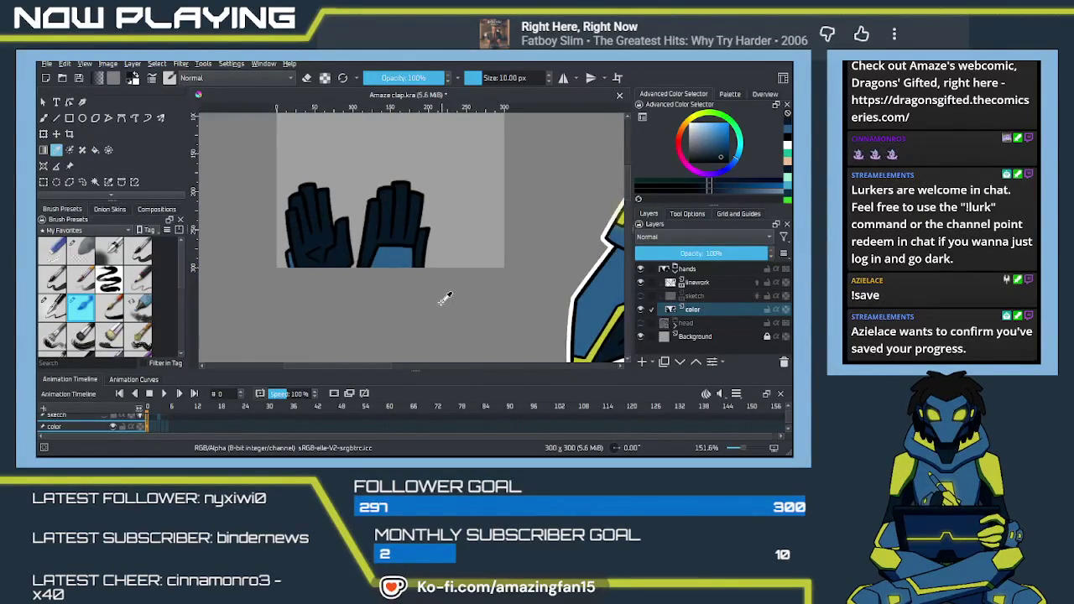
key("ctrl+z")
key("ctrl+z")
key("ctrl+z")
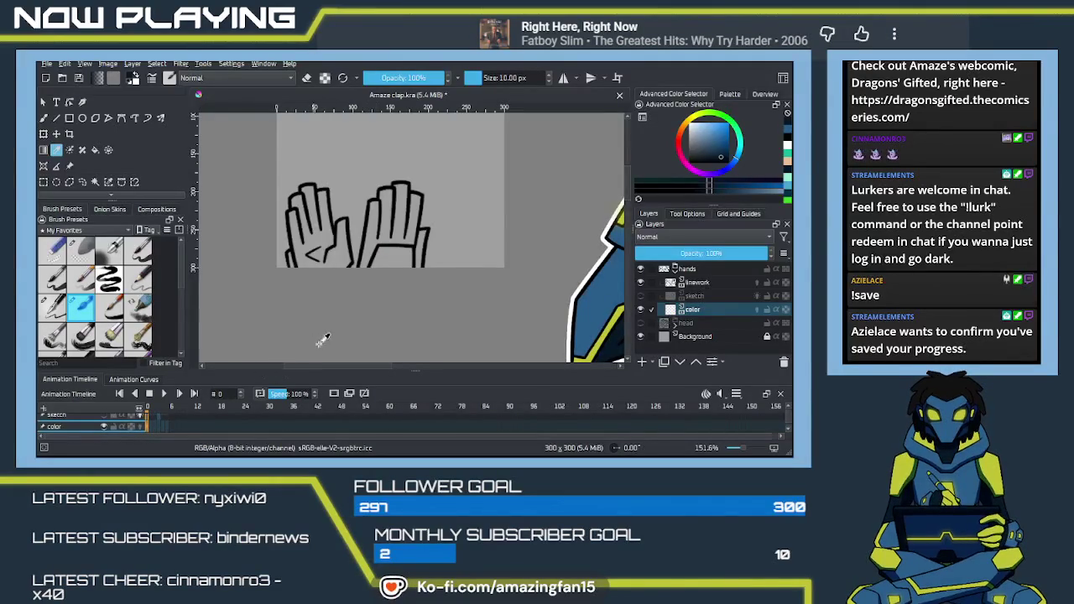
key("f")
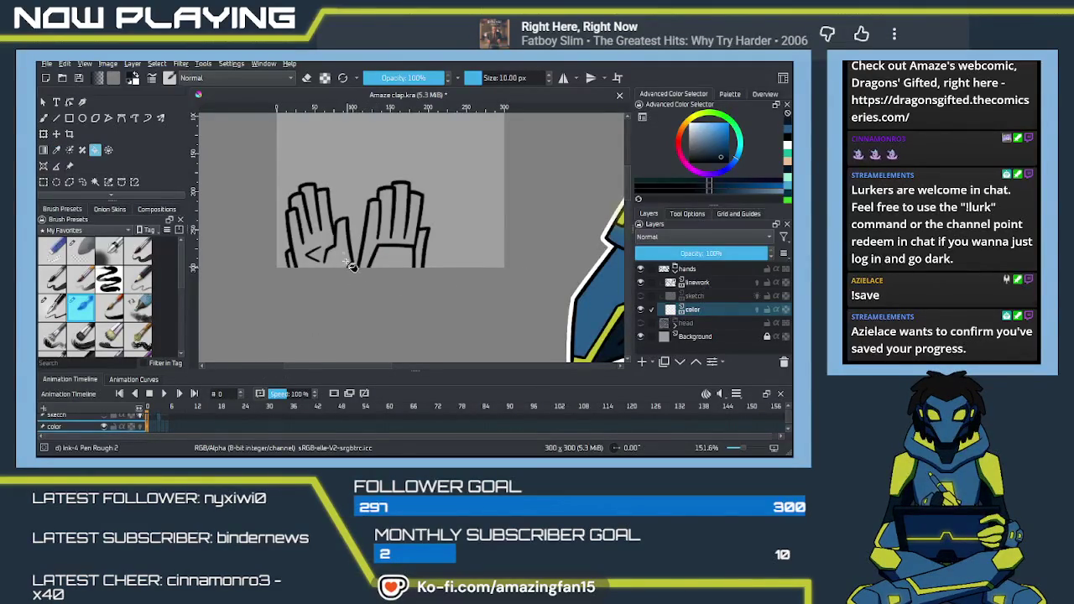
left_click(374, 257)
left_click(317, 256)
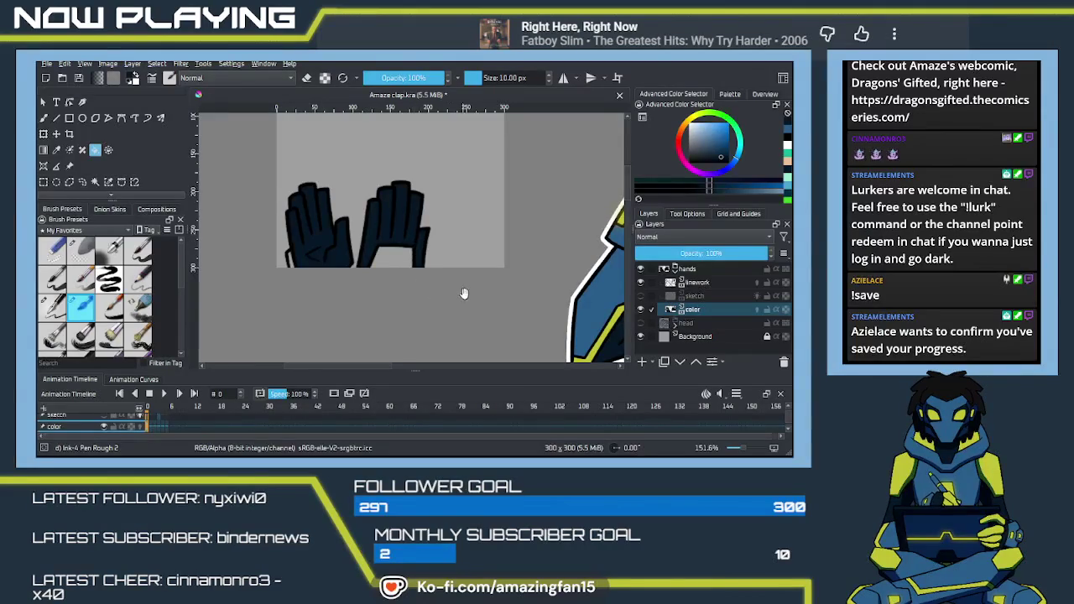
Fill the right hand's lower section with mid-blue sampled from the character's arm.
left_click_drag(454, 293, 400, 288)
left_click(507, 286, "ctrl")
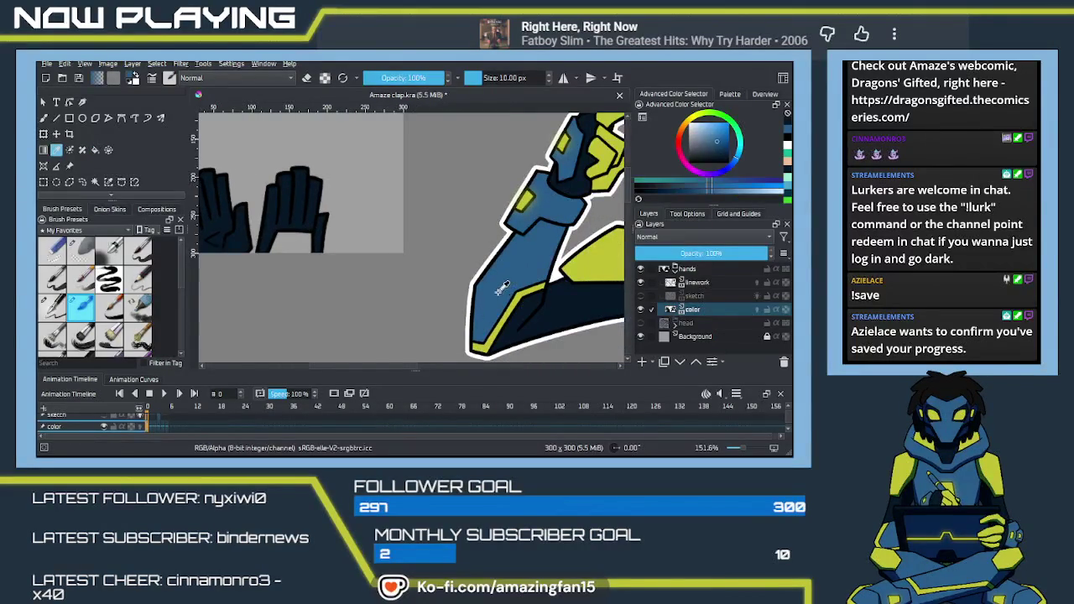
left_click(295, 246)
left_click_drag(199, 256, 379, 277)
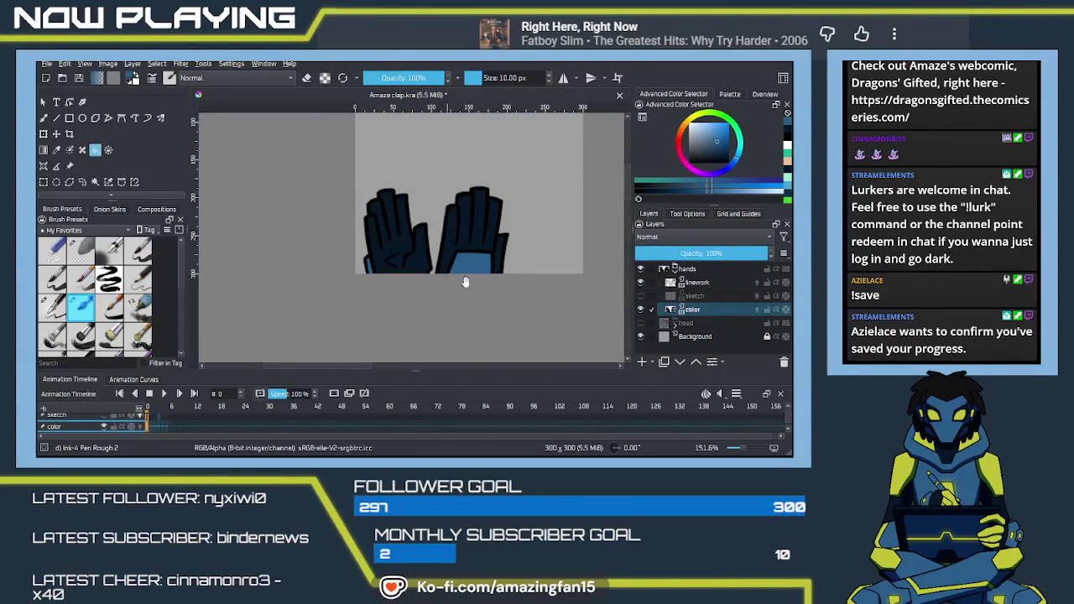
scroll(450, 285, "right", 4)
scroll(453, 289, "right", 3)
scroll(458, 302, "right", 3)
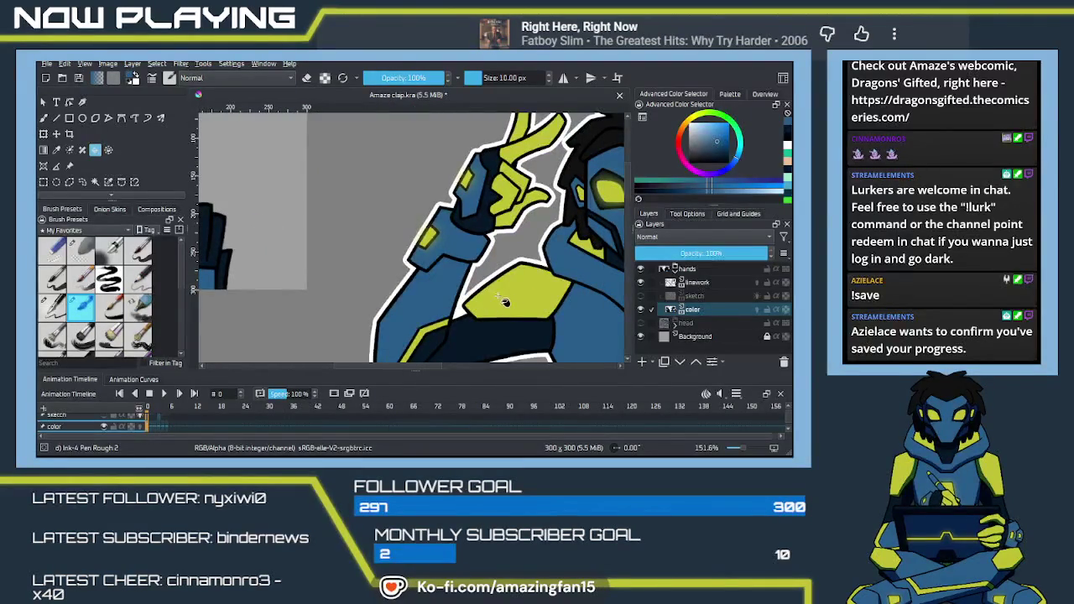
left_click(501, 304, "ctrl")
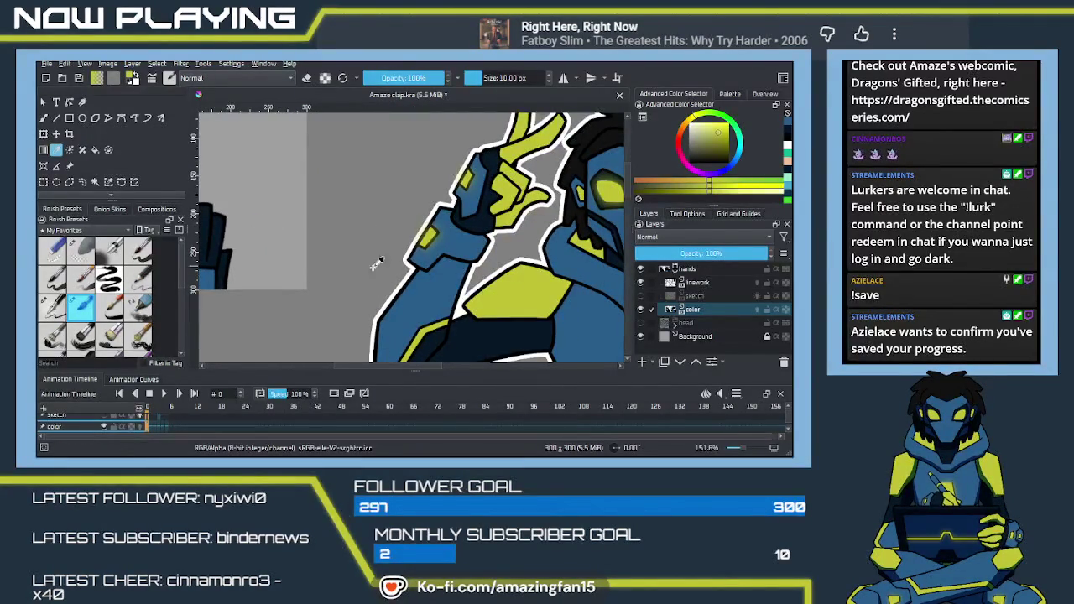
Paint a yellow band across the left glove's cuff.
scroll(405, 277, "left", 2)
scroll(411, 243, "left", 6)
scroll(411, 243, "left", 2)
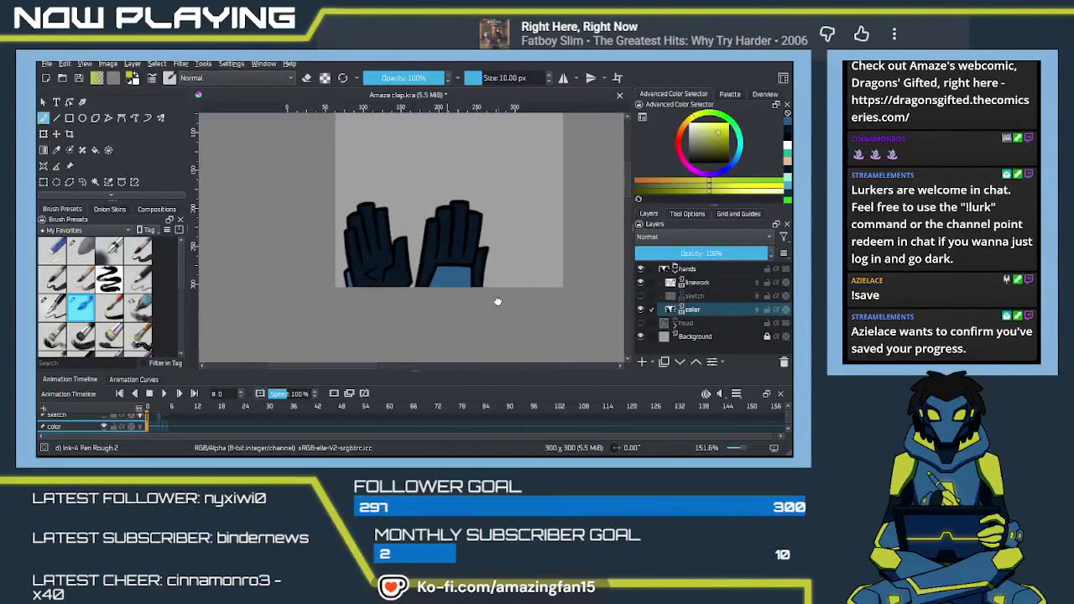
scroll(411, 243, "up", 1)
scroll(411, 279, "up", 1)
scroll(410, 279, "up", 1)
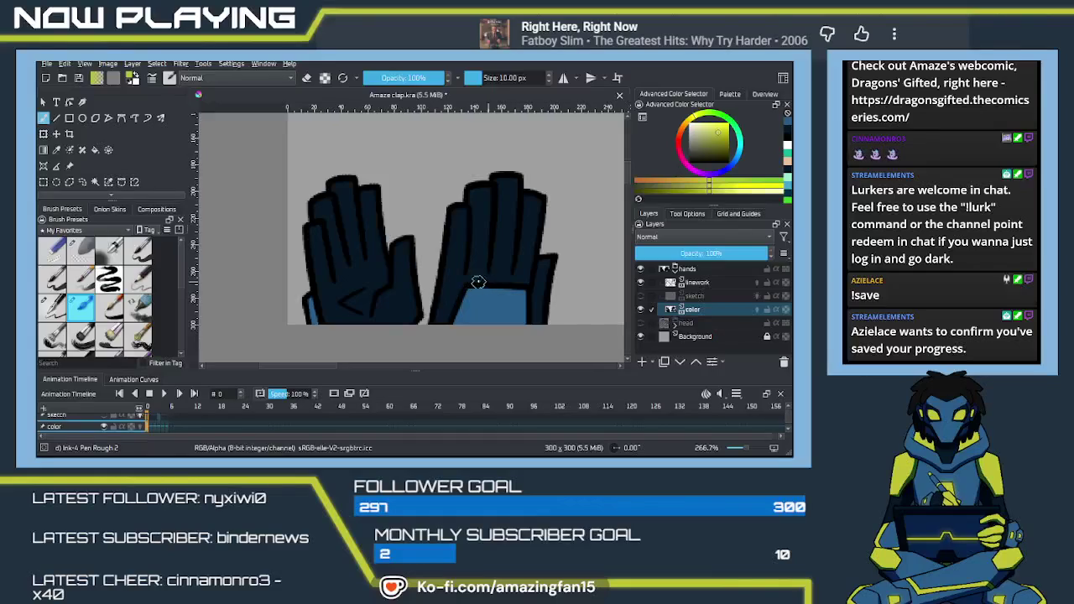
left_click_drag(445, 273, 464, 272)
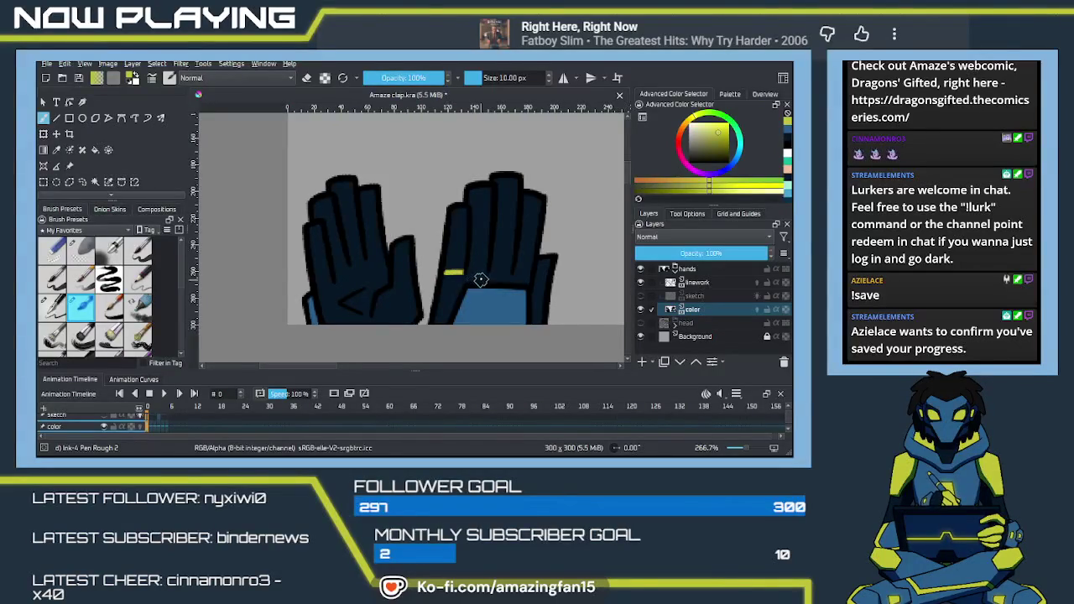
key("ctrl+z")
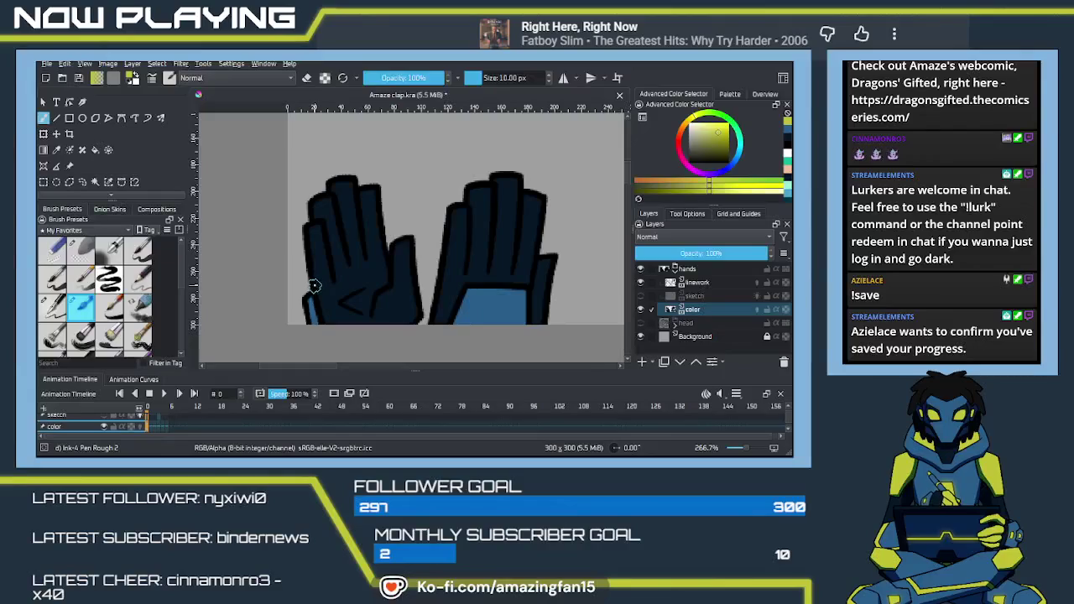
left_click_drag(334, 278, 351, 265)
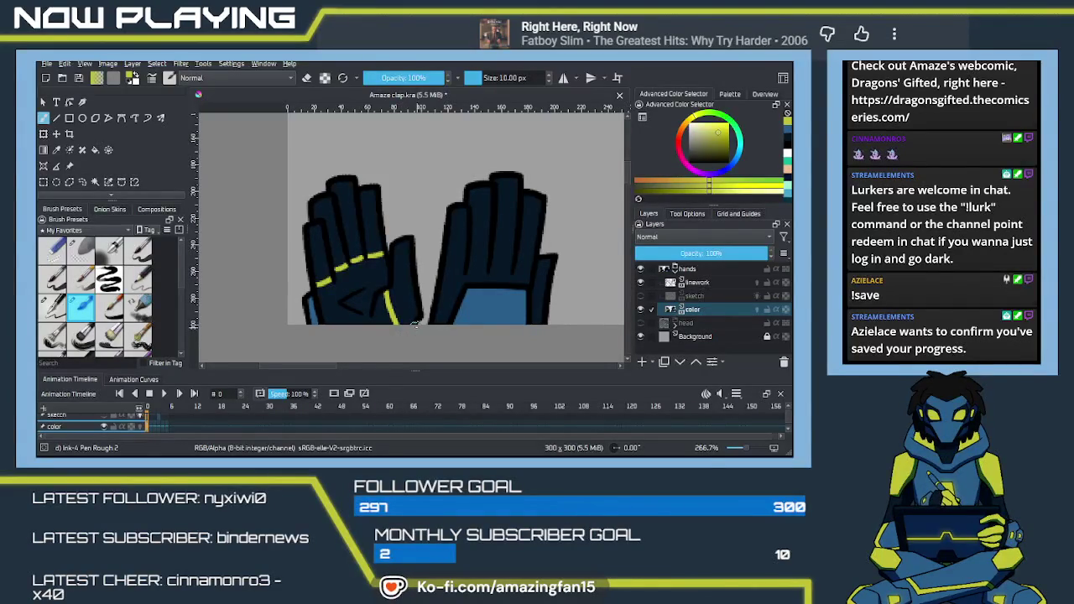
Fill the left glove's thumb and fingers yellow.
key("f")
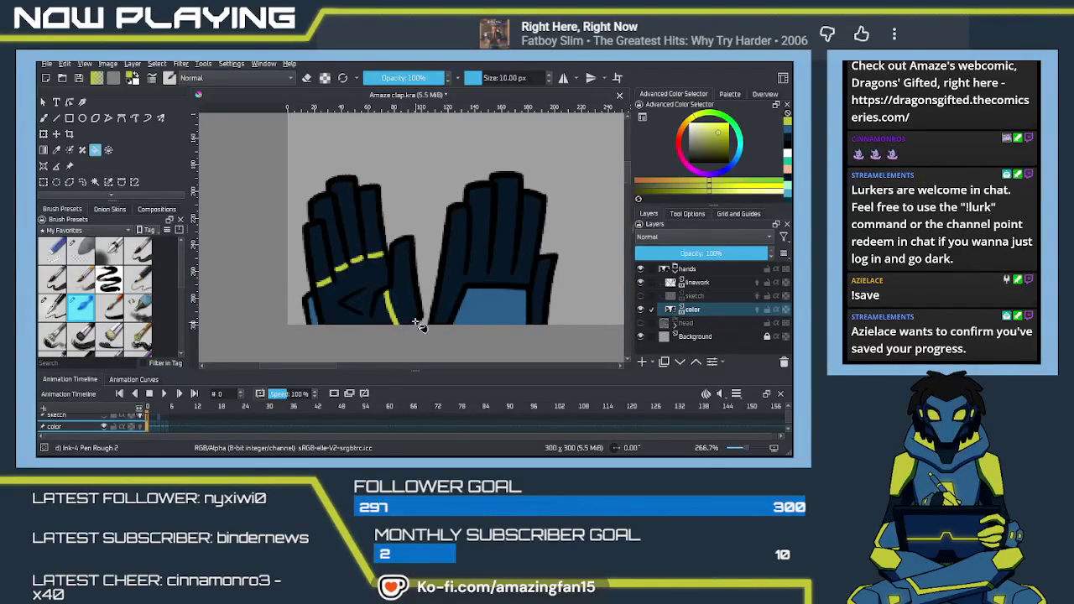
left_click(410, 303)
left_click(373, 243)
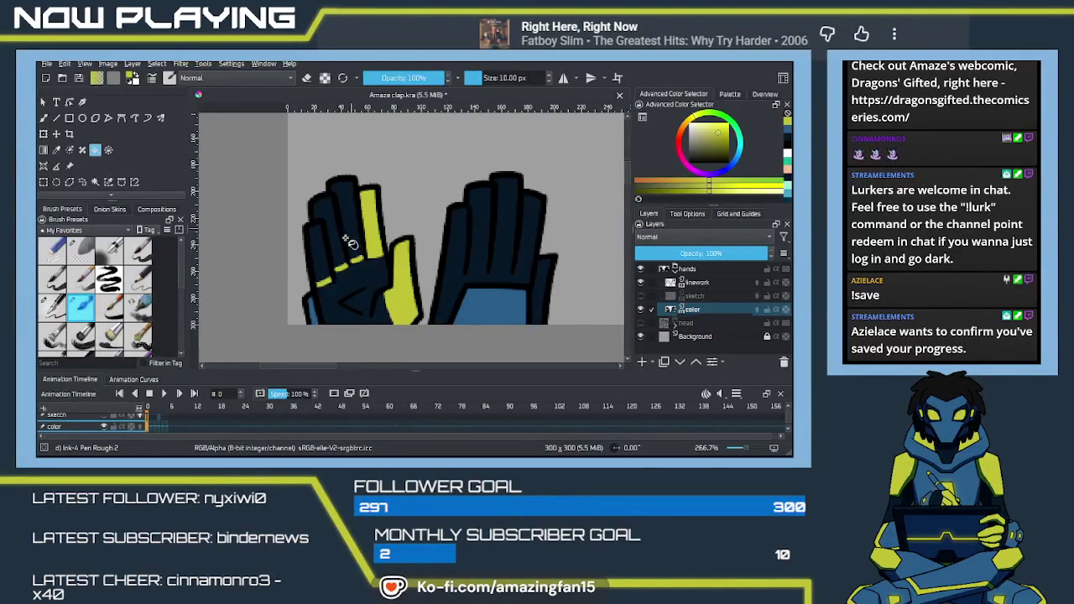
left_click(353, 235)
left_click(329, 258)
left_click(323, 266)
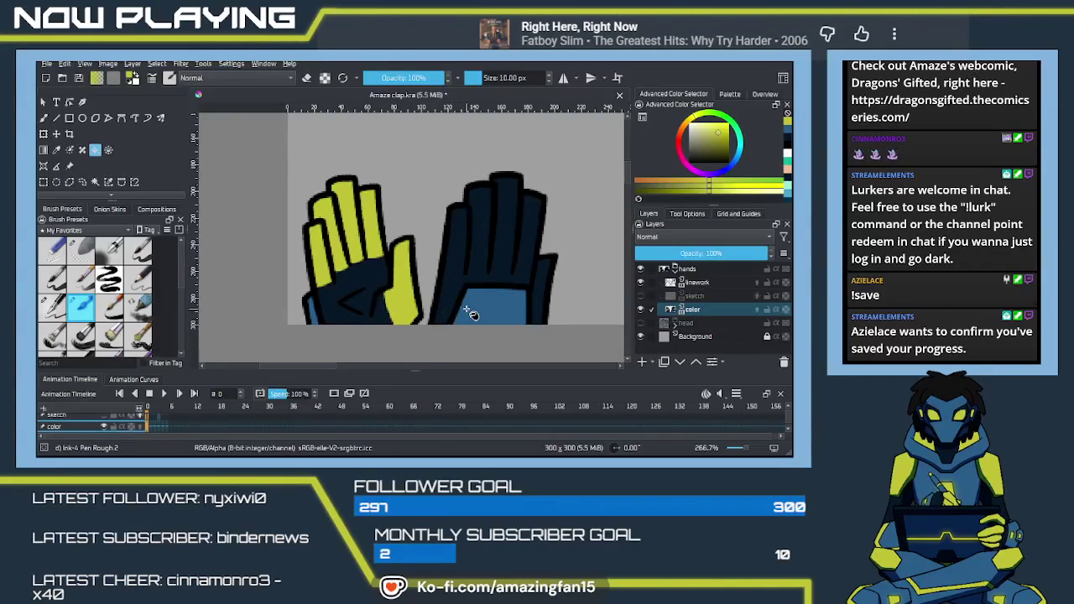
Paint a yellow band across the right glove and fill its thumb and fingers yellow.
key("b")
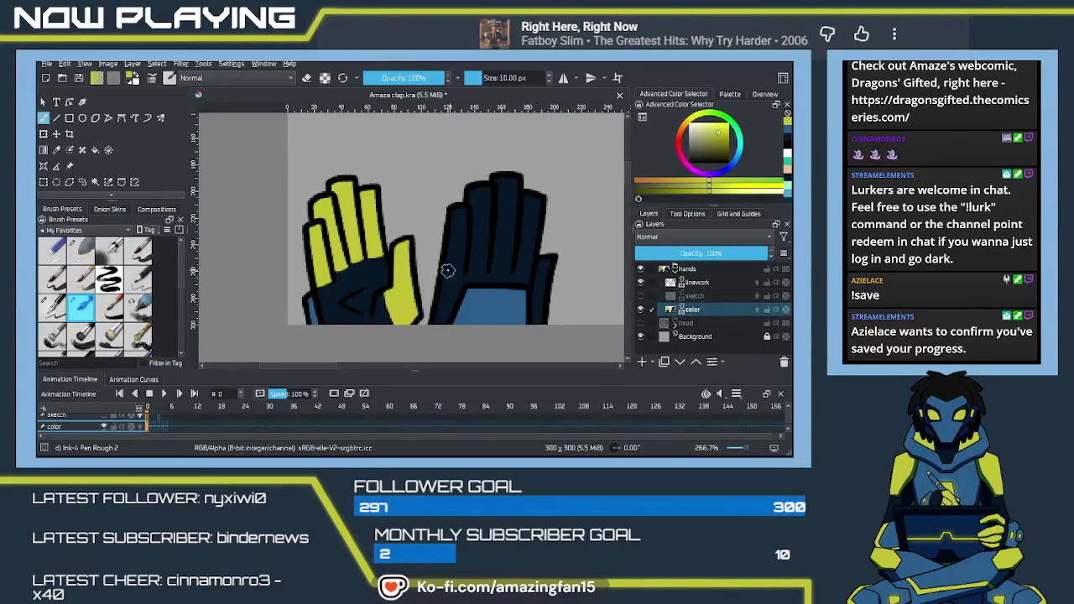
left_click_drag(443, 273, 460, 273)
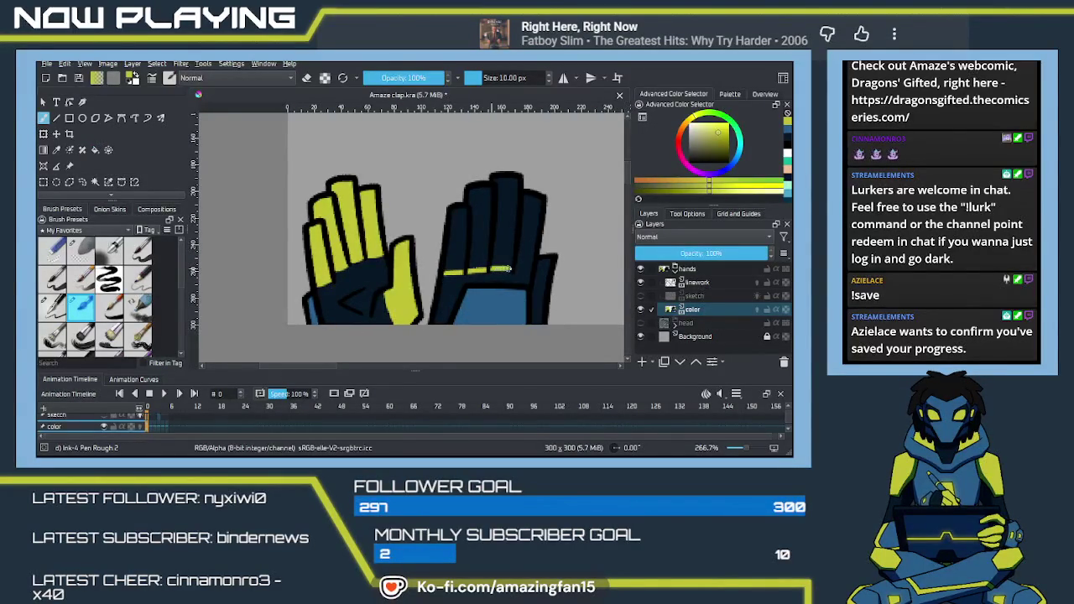
left_click_drag(514, 270, 531, 271)
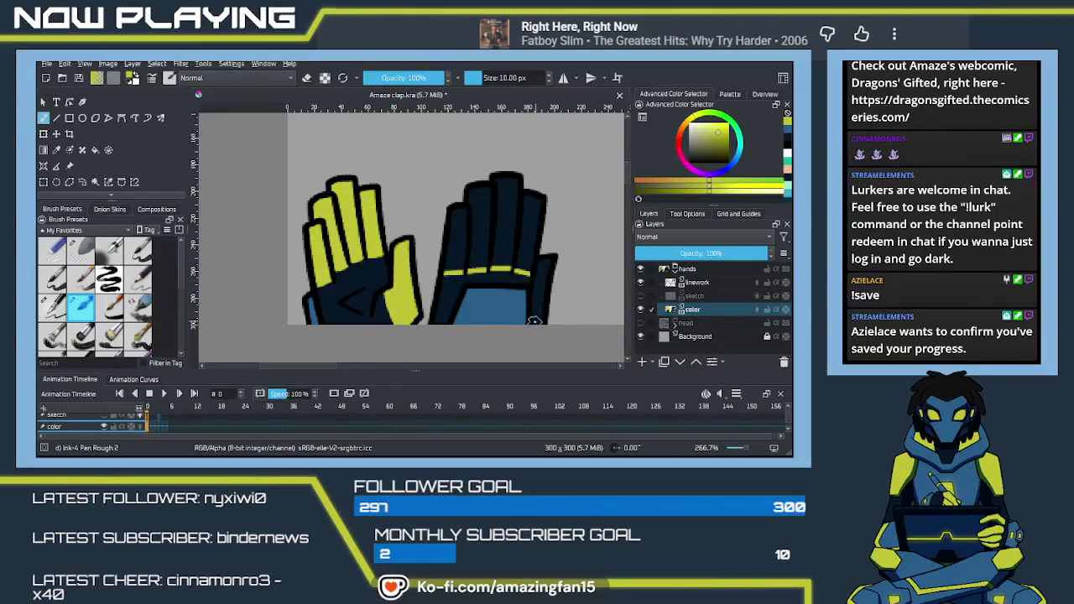
key("f")
left_click(531, 279)
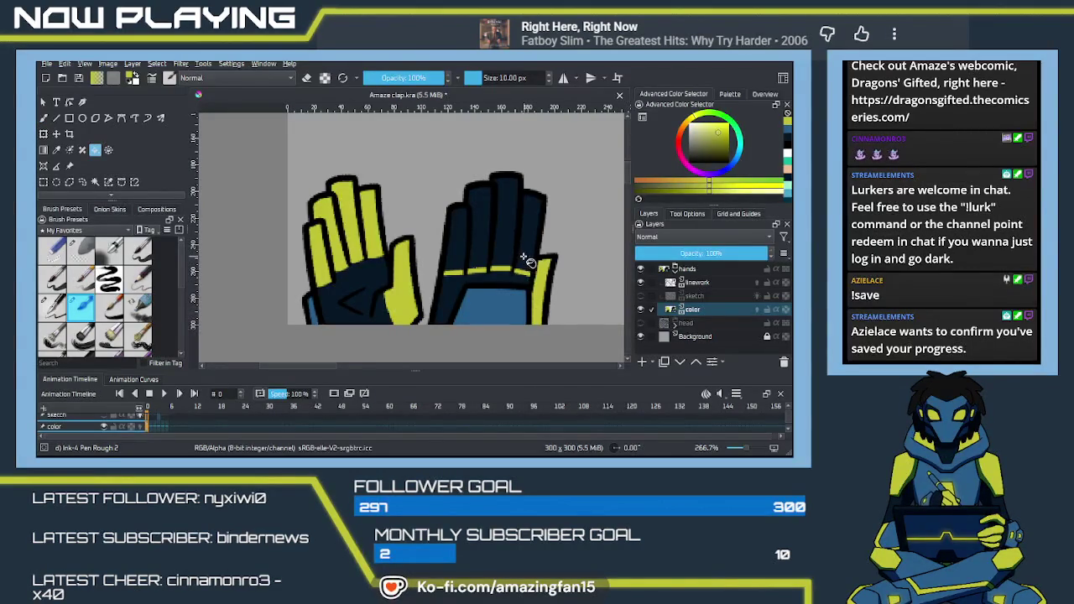
left_click(527, 257)
left_click(505, 250)
left_click(481, 256)
left_click(460, 257)
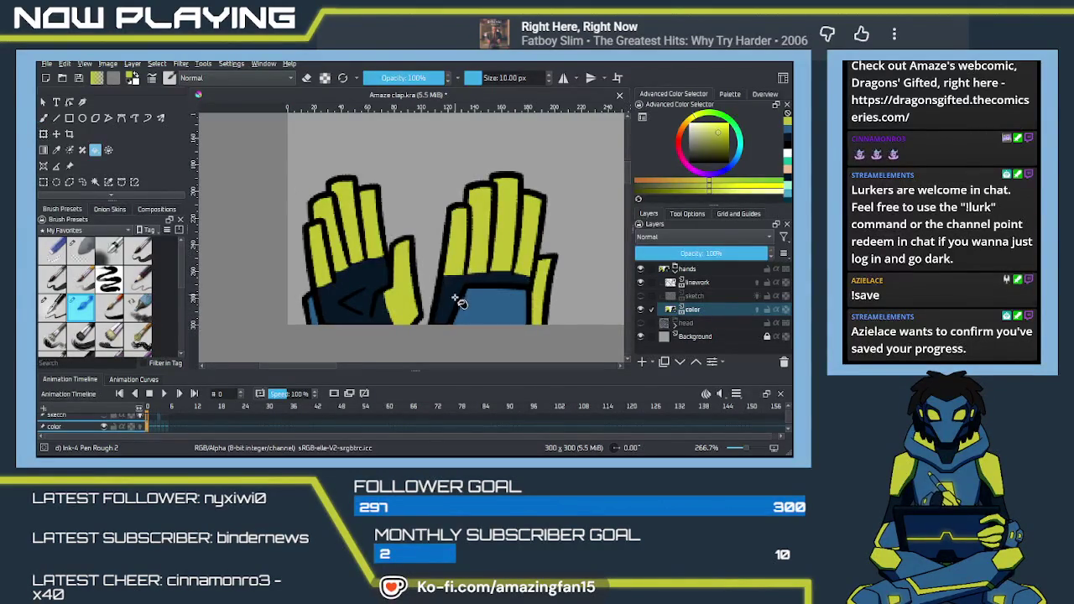
Check the yellow gloves against the sketch lines, then hide the sketch layer again.
left_click(640, 296)
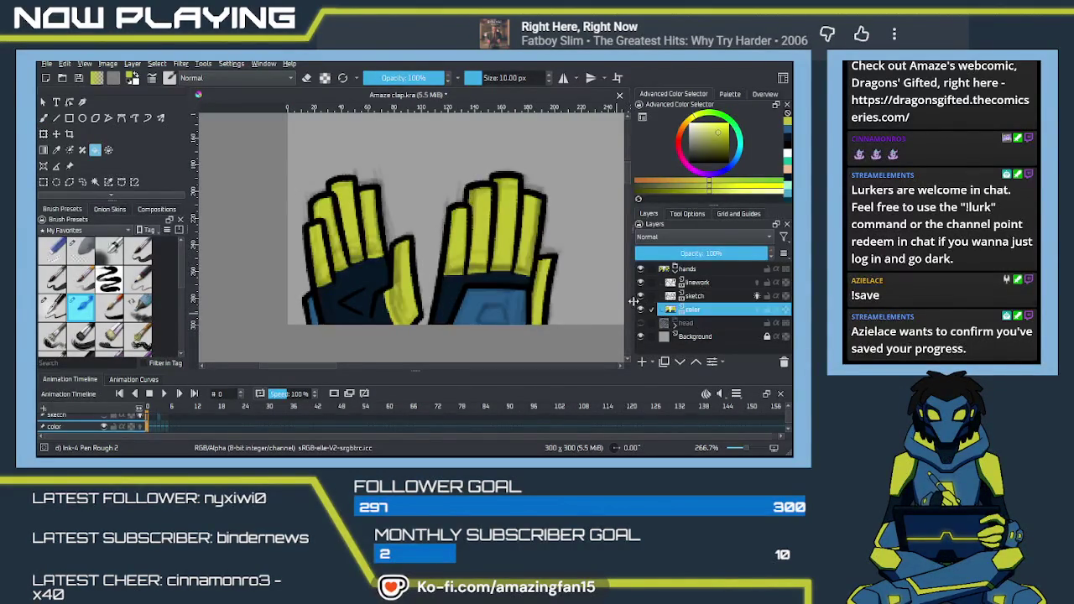
key("b")
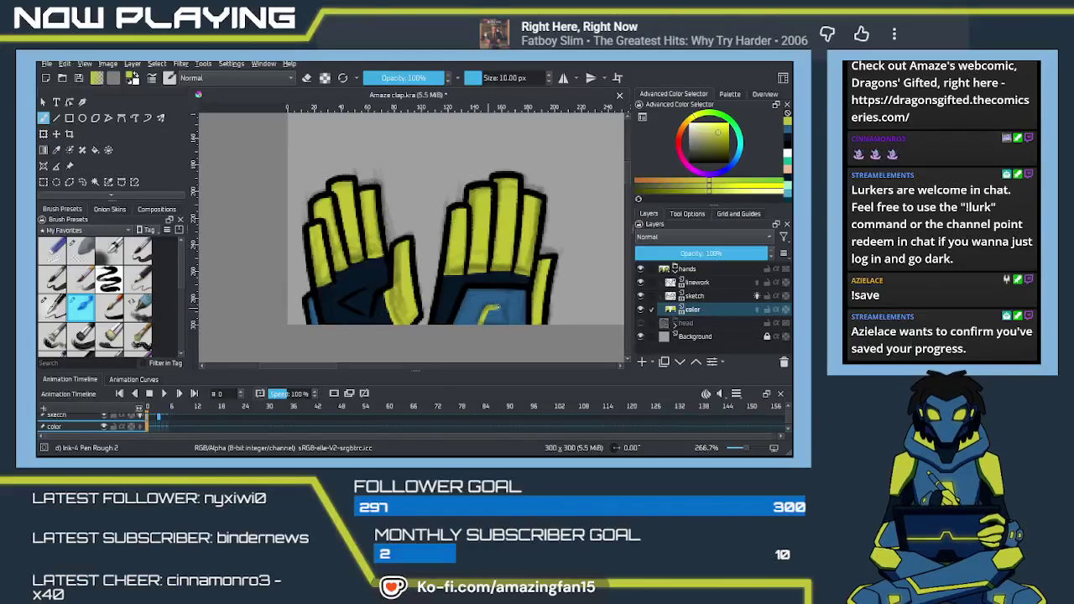
left_click_drag(487, 309, 501, 322)
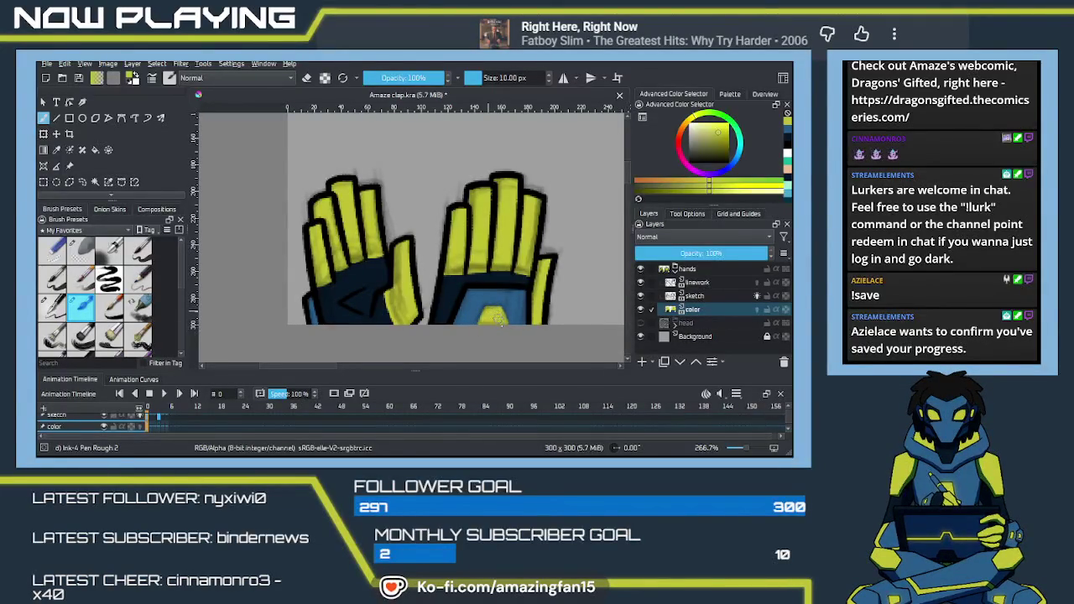
key("ctrl+z")
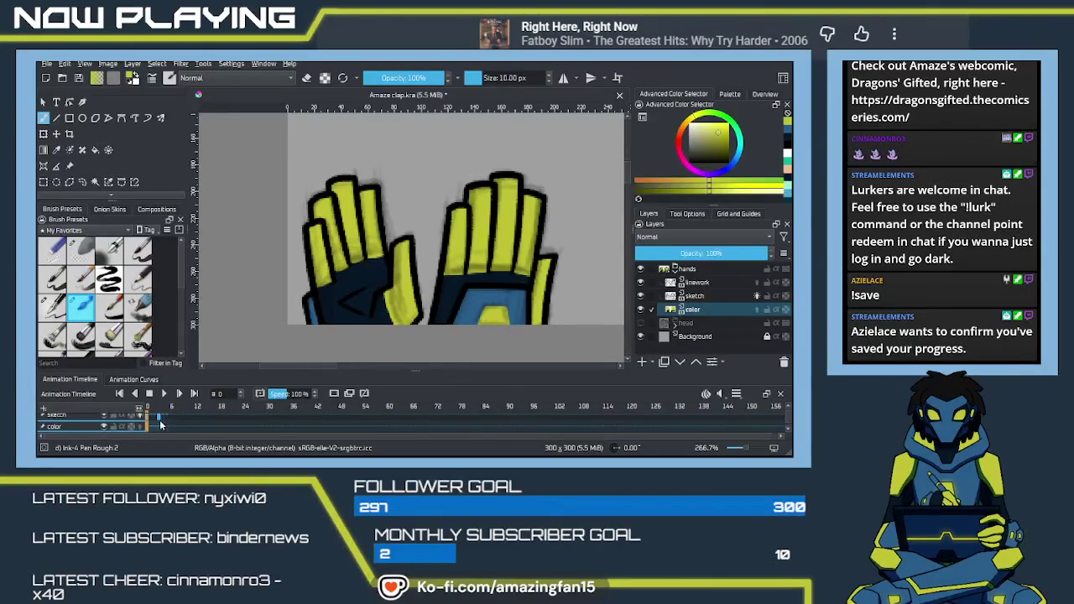
left_click(640, 297)
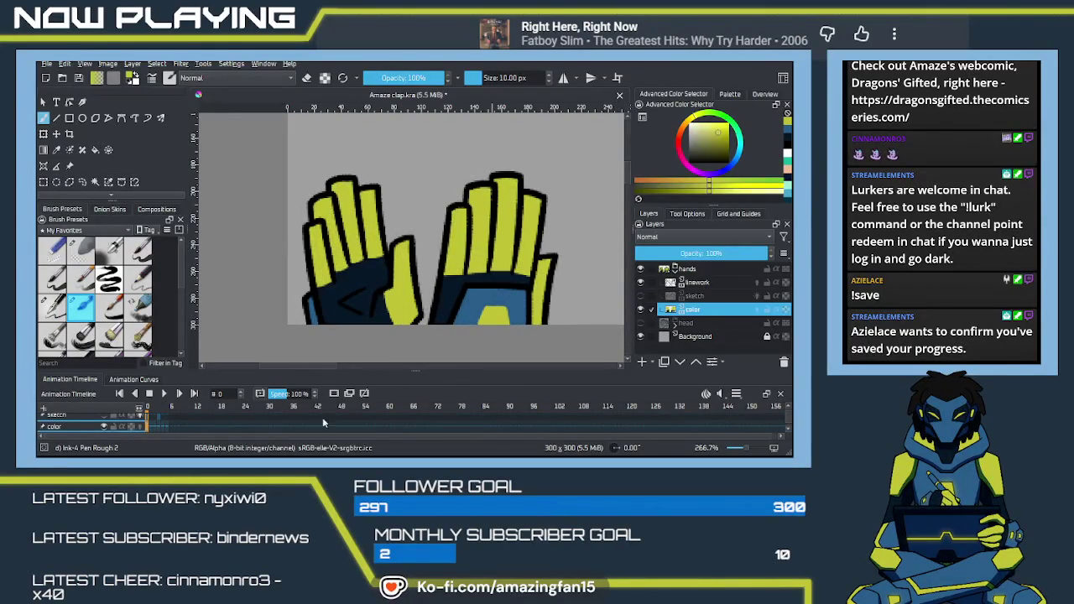
On frame 3, sample blue from the reference art and fill the hand's palm with it.
left_click(159, 427)
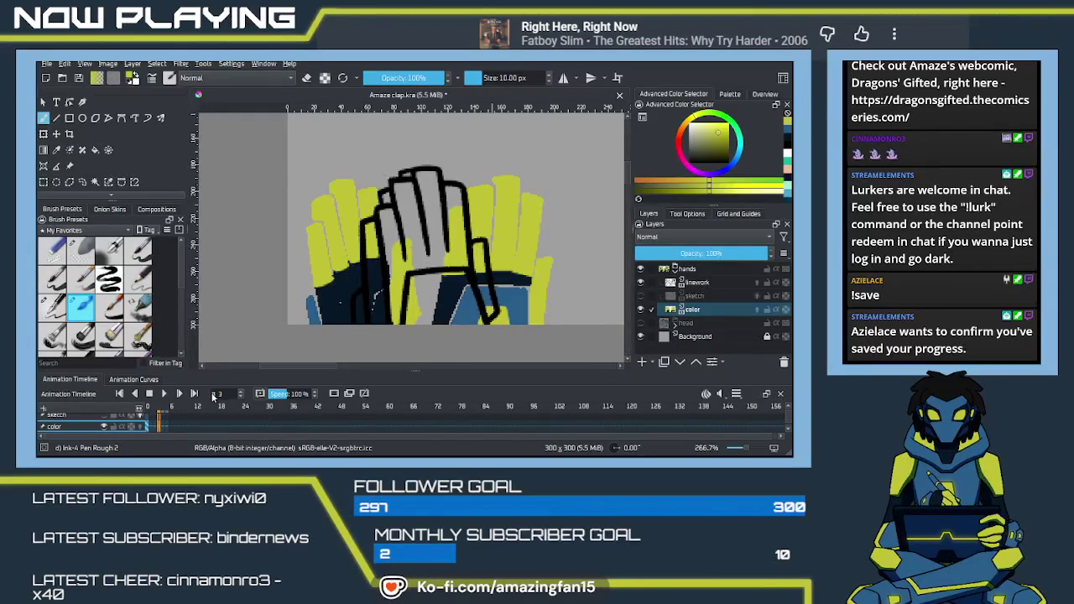
key("Delete")
left_click_drag(495, 309, 418, 323)
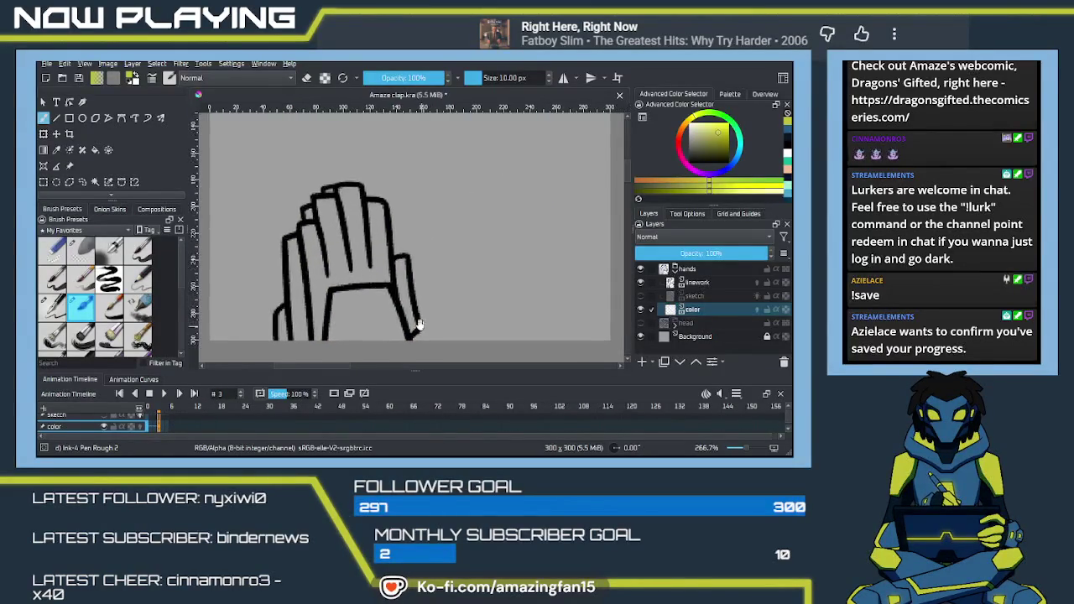
mouse_move(330, 292)
left_mouse_down()
mouse_move(282, 293)
mouse_move(370, 299)
left_mouse_up()
key("p")
left_click(426, 330)
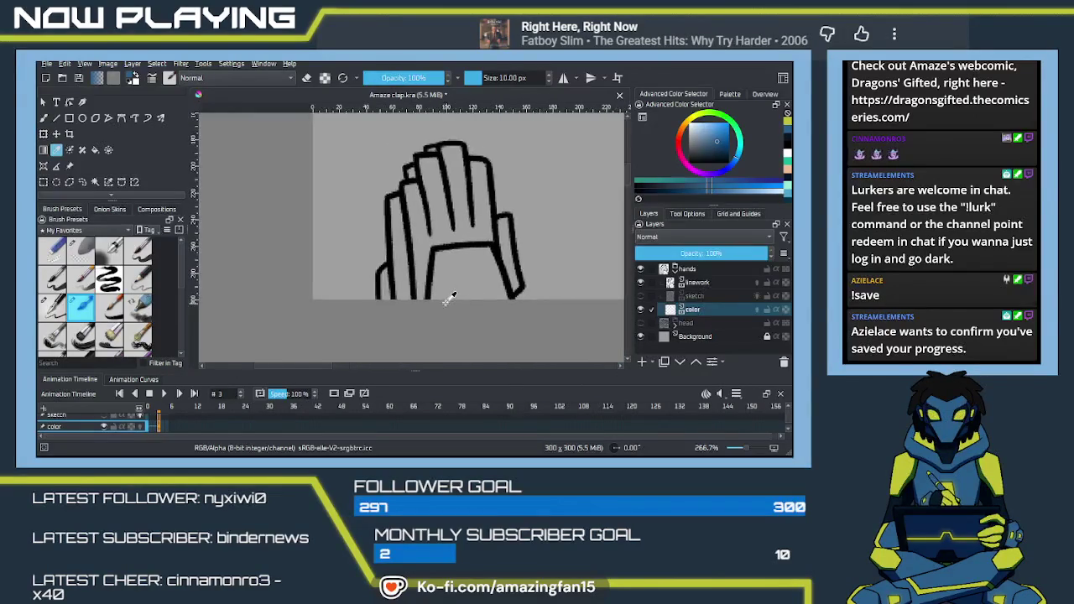
key("f")
left_click(470, 294)
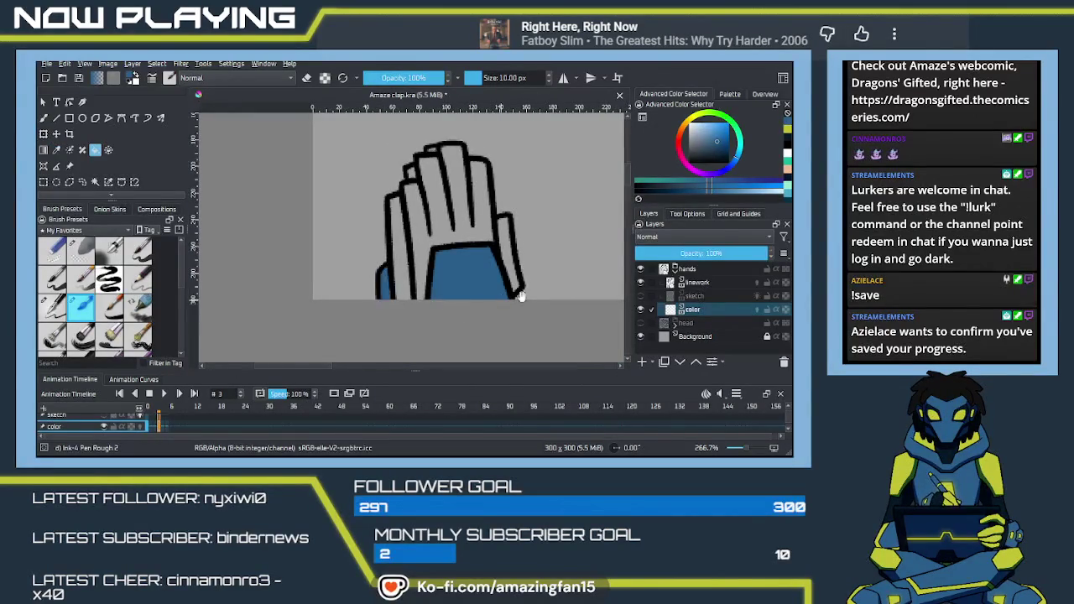
Sample dark navy from the reference arm and fill the hand's left edge, fingers, thumb and gap.
left_click_drag(504, 298, 440, 313)
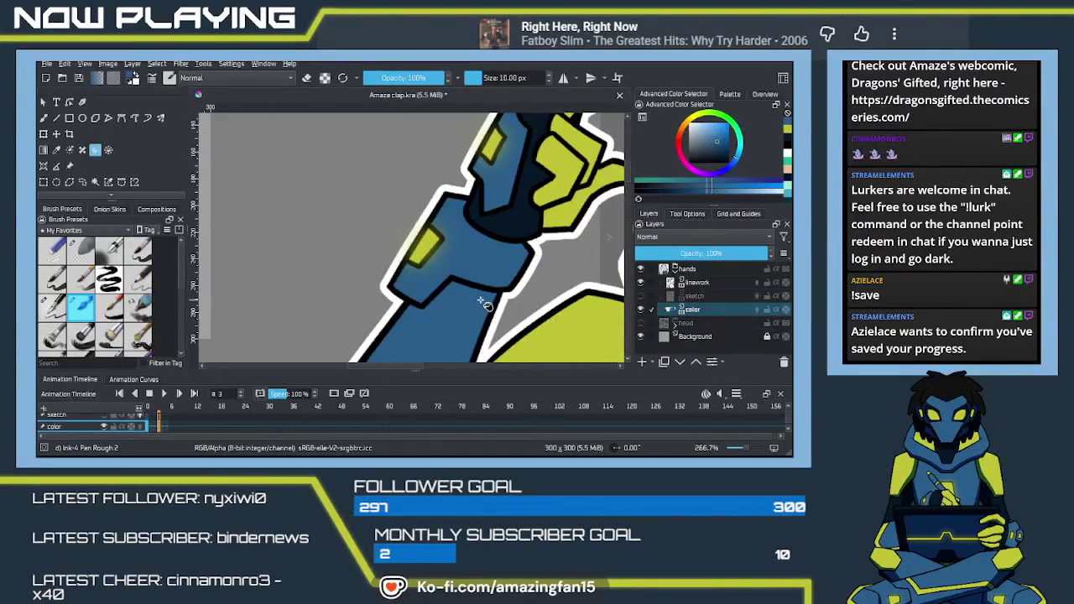
key("p")
left_click(522, 217)
mouse_move(501, 232)
left_mouse_down()
mouse_move(335, 283)
mouse_move(585, 233)
left_mouse_up()
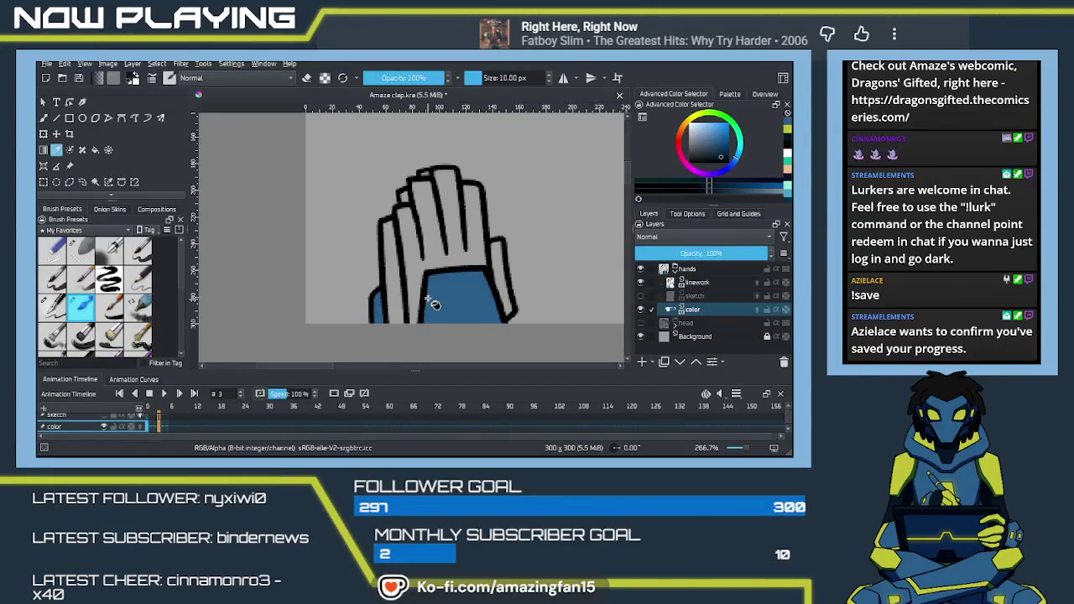
key("f")
left_click(399, 301)
left_click(424, 244)
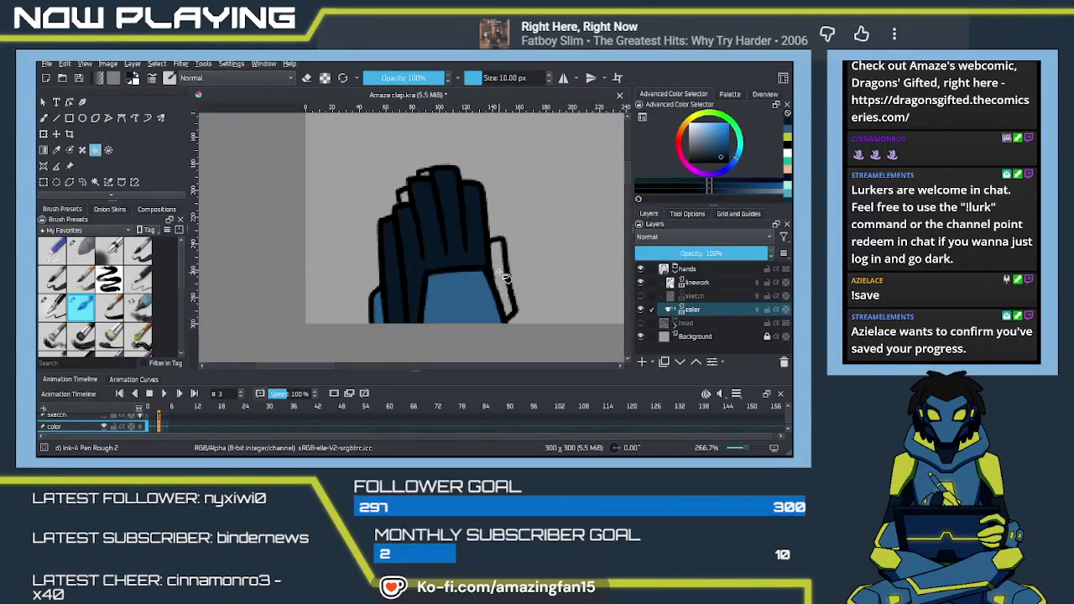
left_click(503, 279)
left_click(411, 205)
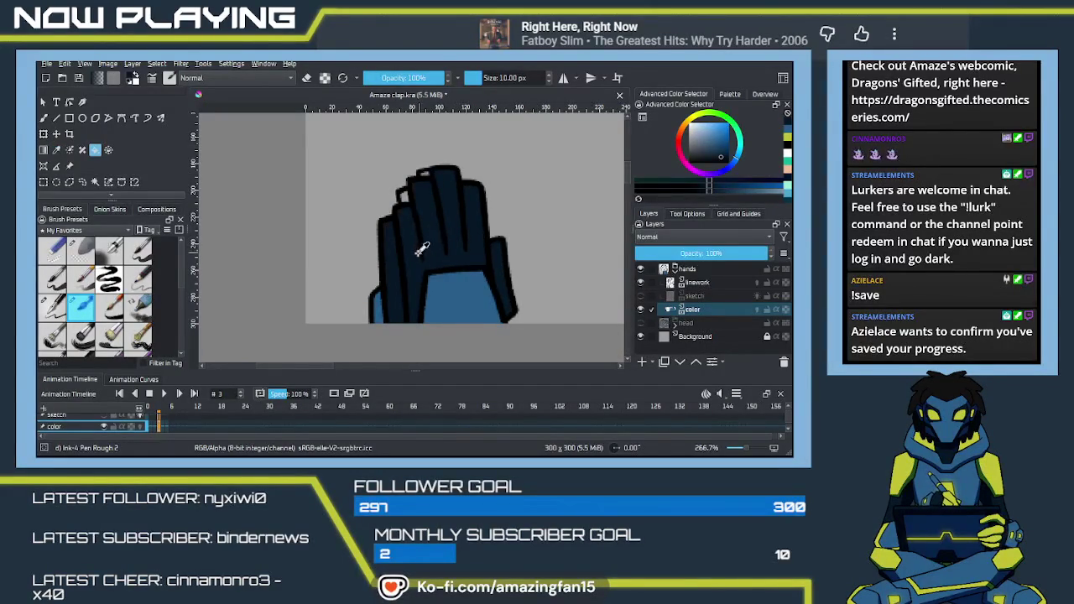
left_click_drag(496, 291, 427, 252)
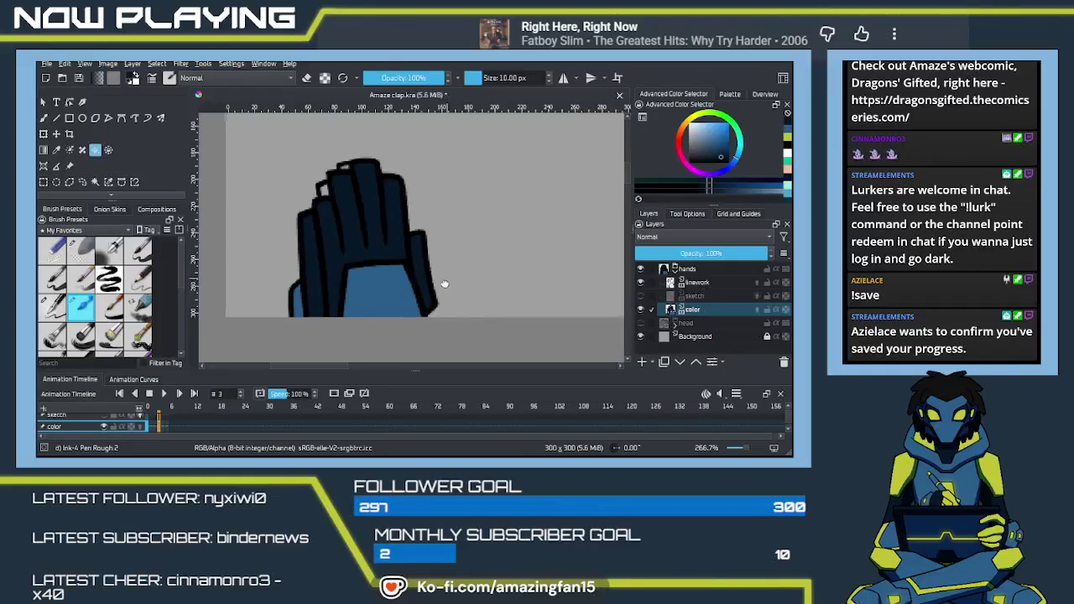
mouse_move(324, 235)
left_mouse_down()
mouse_move(436, 301)
mouse_move(595, 319)
left_mouse_up()
key("b")
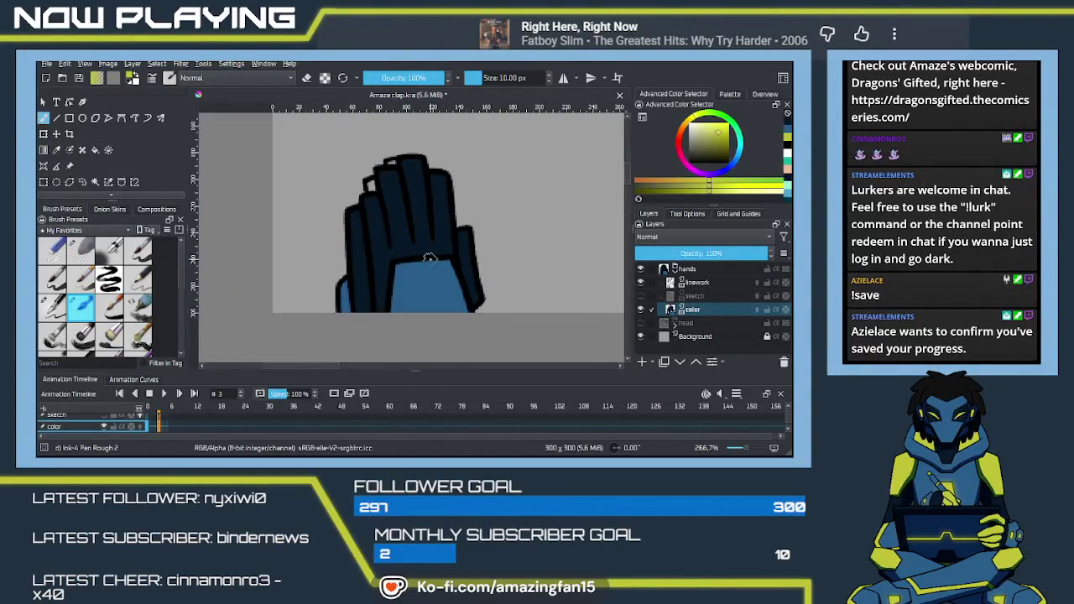
Paint a yellow band across the hand, then fill the five fingers and right-edge strip yellow.
mouse_move(380, 254)
left_mouse_down()
mouse_move(389, 251)
mouse_move(353, 264)
mouse_move(411, 241)
left_mouse_up()
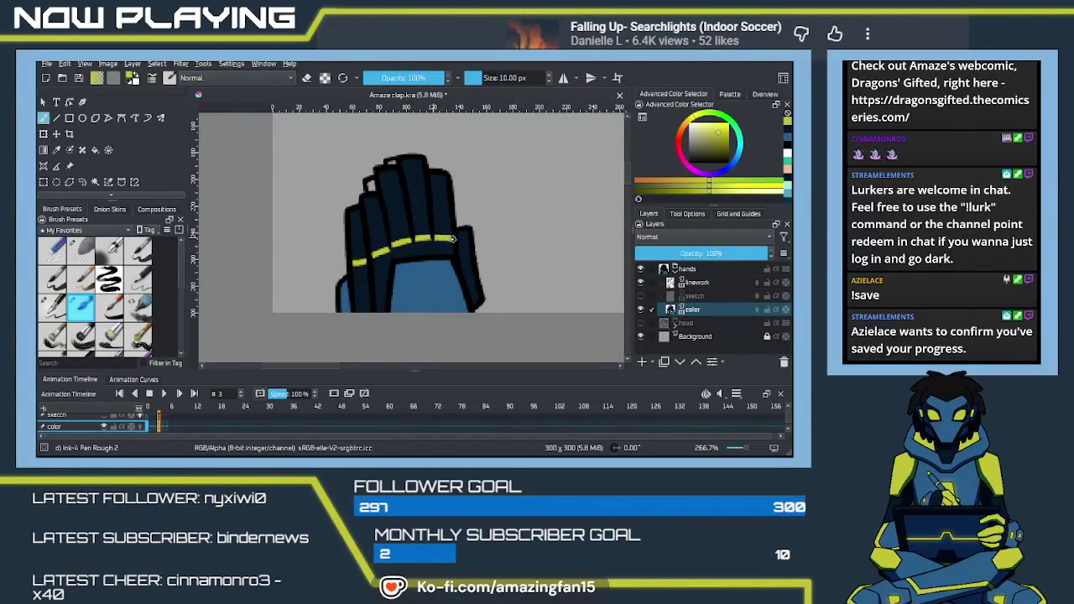
key("f")
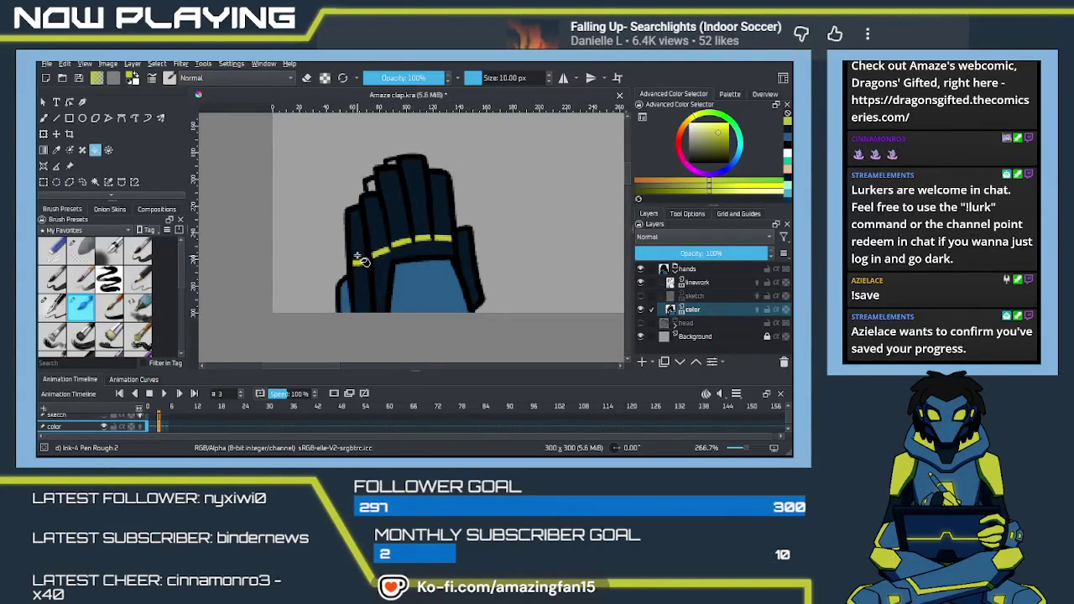
left_click(359, 239)
left_click(379, 216)
left_click(396, 225)
left_click(420, 205)
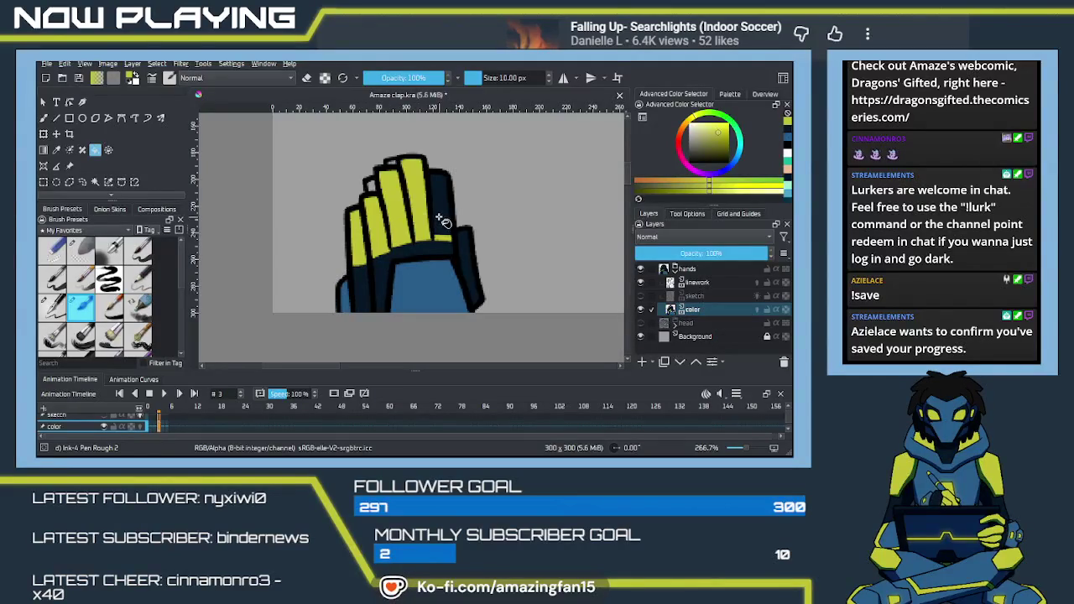
left_click(441, 210)
left_click(469, 261)
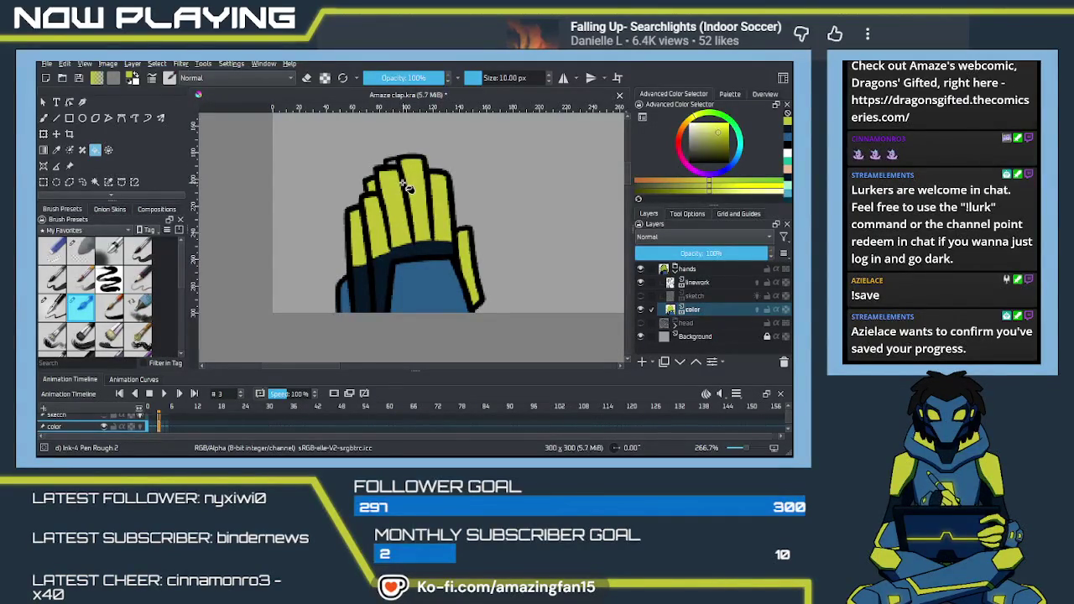
key("b")
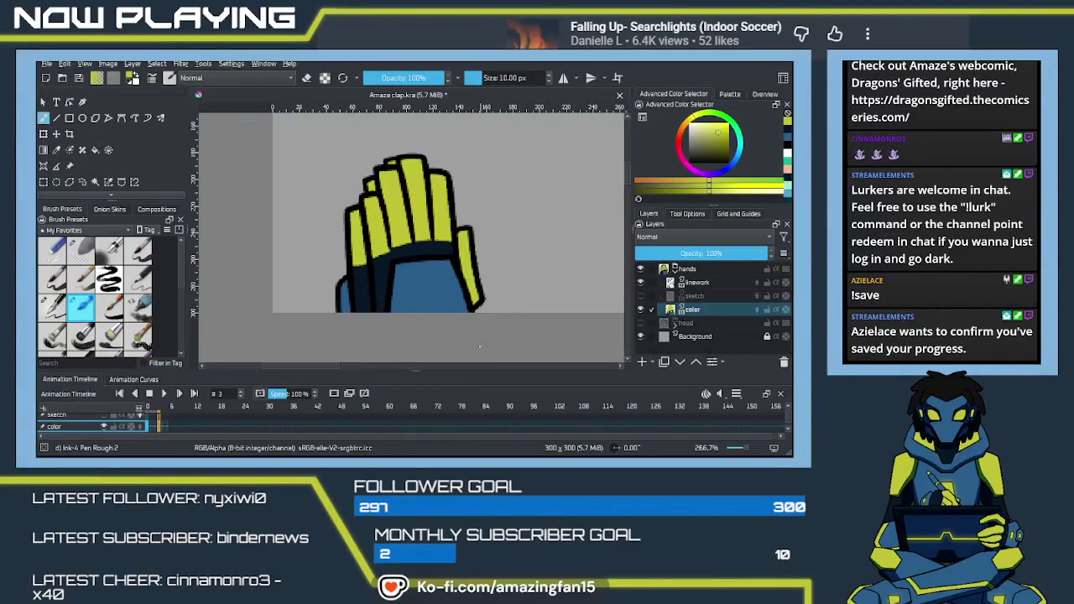
Show the pink sketch layer as a guide and zoom in on the glove.
scroll(451, 220, "down", 2)
scroll(470, 292, "down", 1)
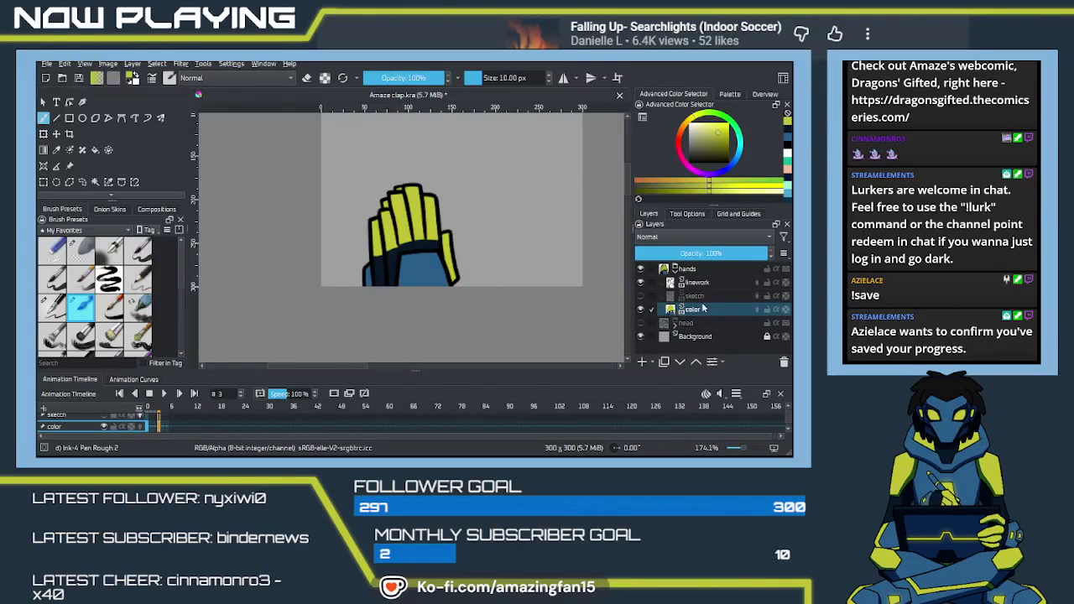
left_click(640, 295)
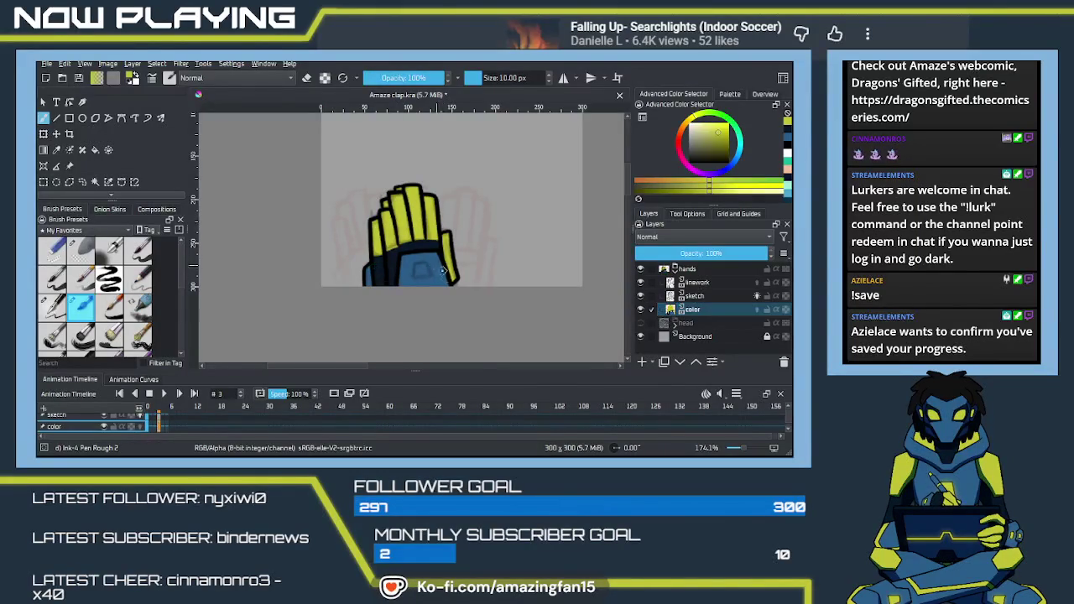
scroll(424, 316, "up", 1)
scroll(424, 316, "up", 2)
scroll(423, 313, "up", 1)
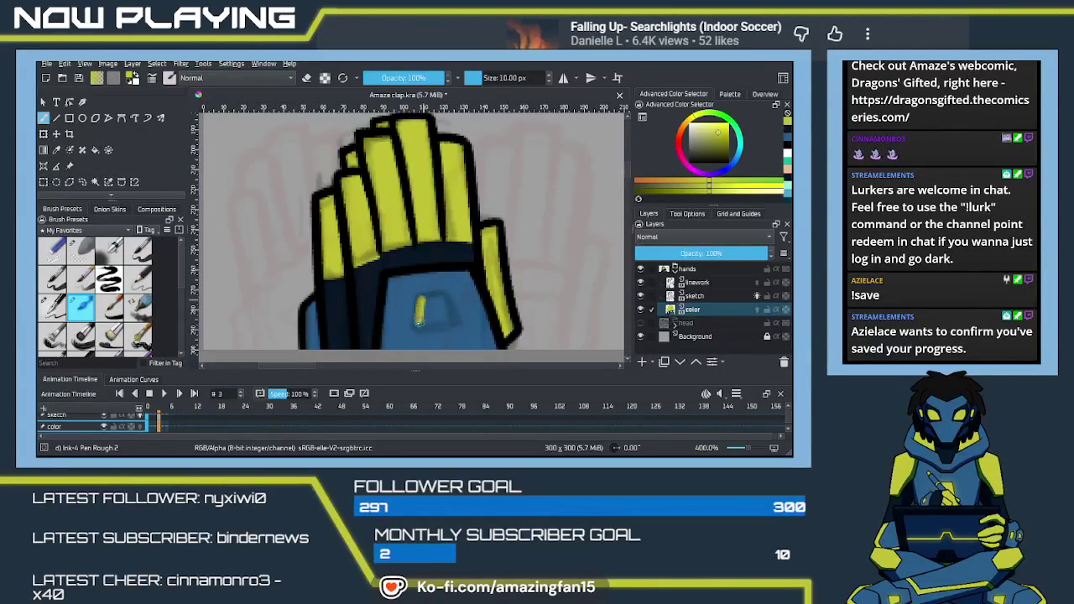
Brush a yellow loop emblem onto the blue glove and thicken its inner left side.
mouse_move(422, 301)
left_mouse_down()
mouse_move(446, 310)
mouse_move(445, 326)
left_mouse_up()
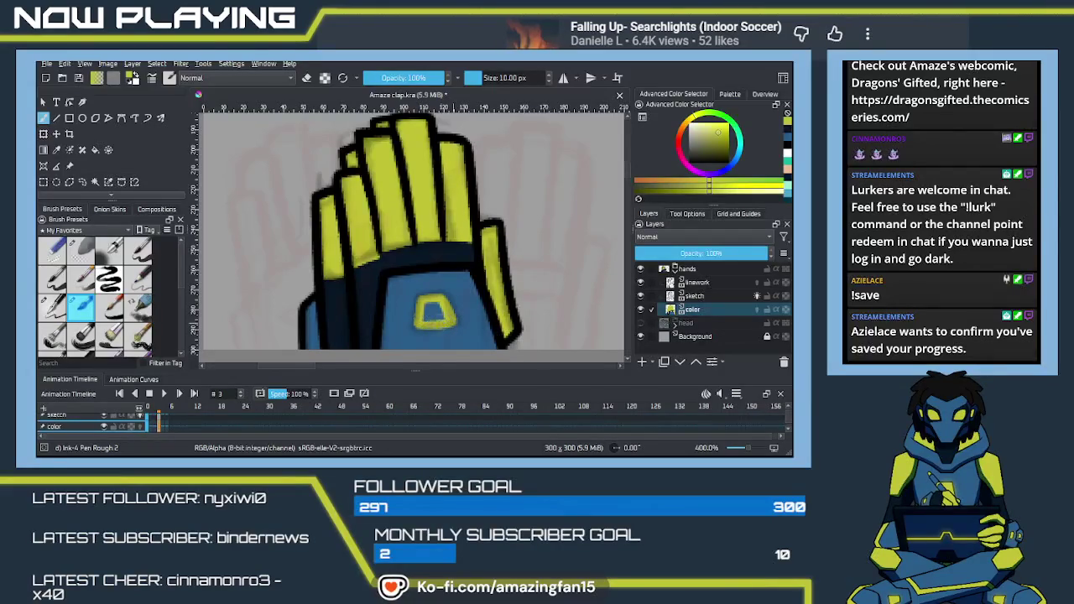
left_click_drag(425, 327, 428, 306)
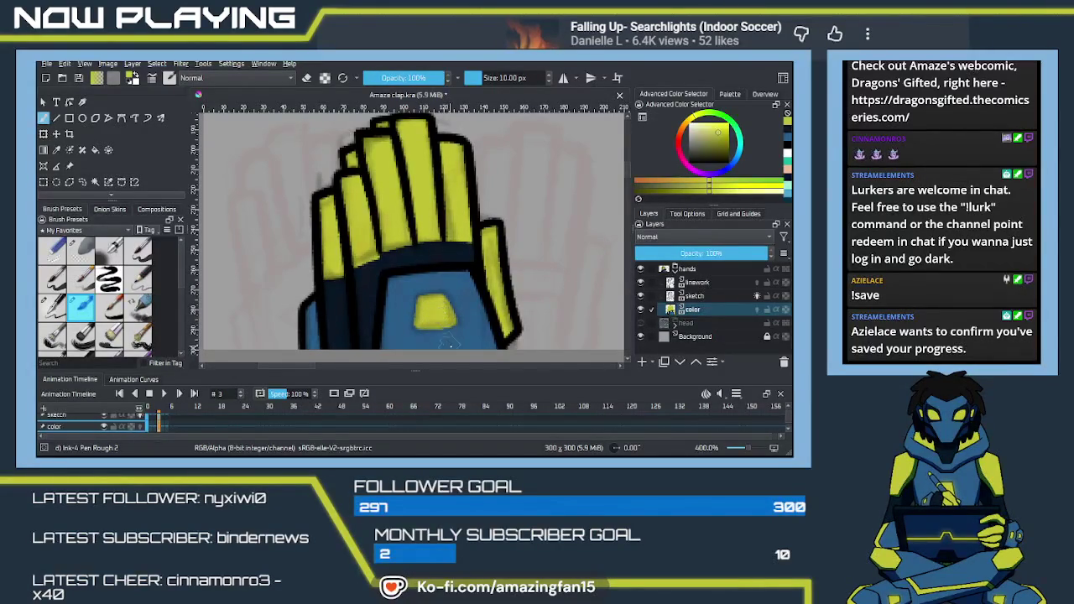
scroll(483, 366, "down", 2)
scroll(482, 366, "down", 2)
scroll(482, 366, "down", 1)
scroll(482, 366, "down", 1)
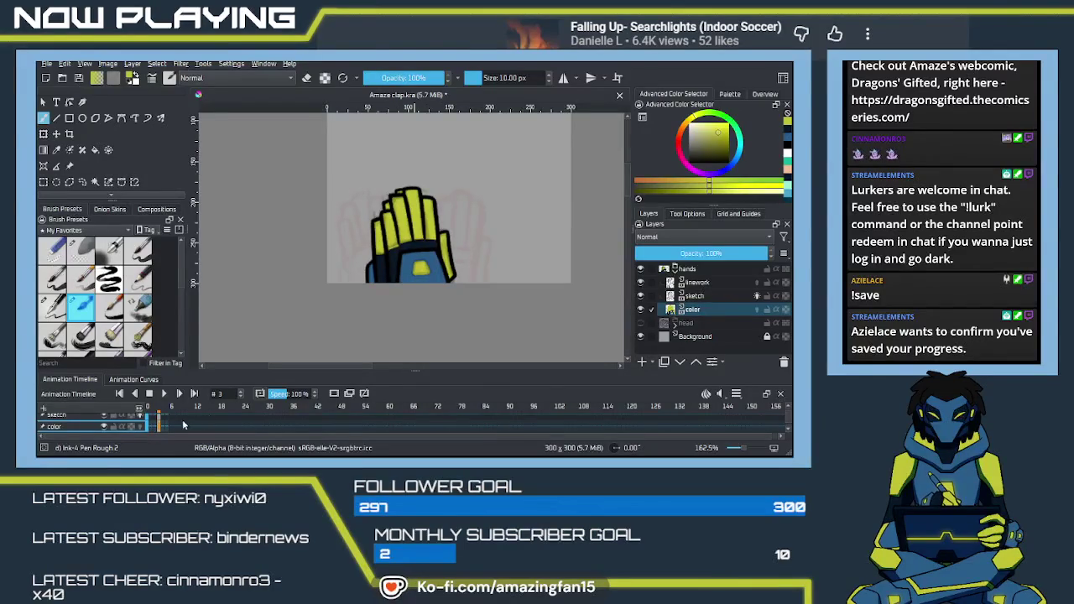
left_click(707, 283)
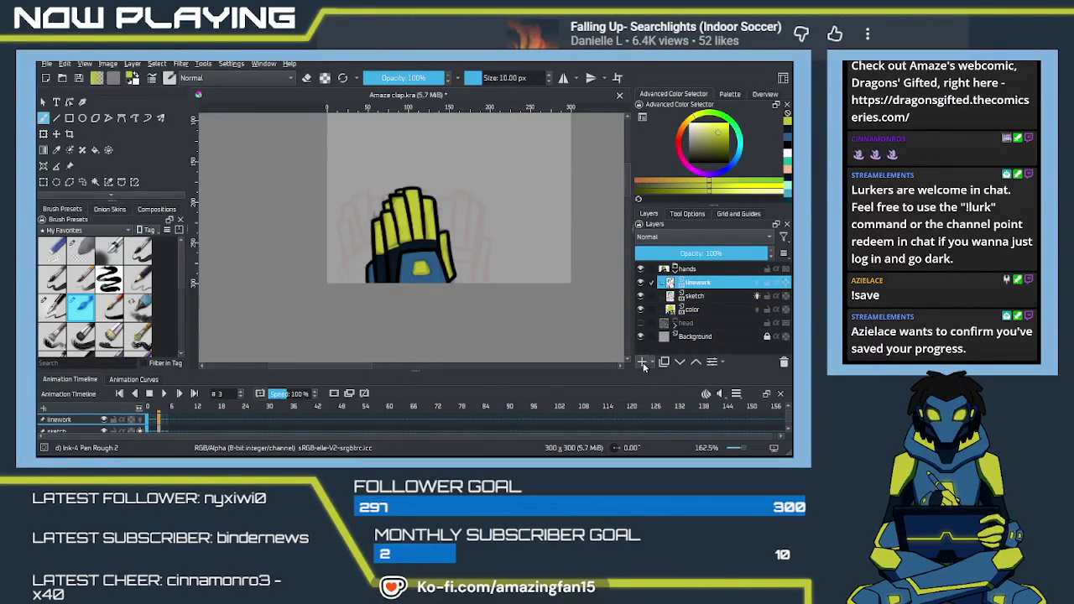
Add a new paint layer above the linework and name it 'glow'.
left_click(642, 363)
double_click(702, 283)
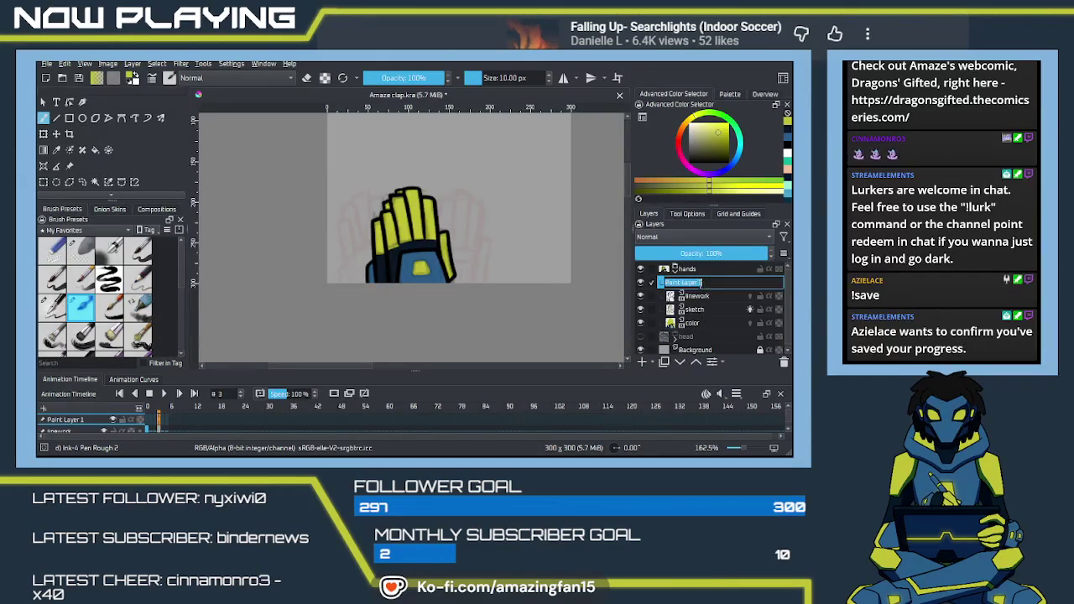
type("glow")
key("Return")
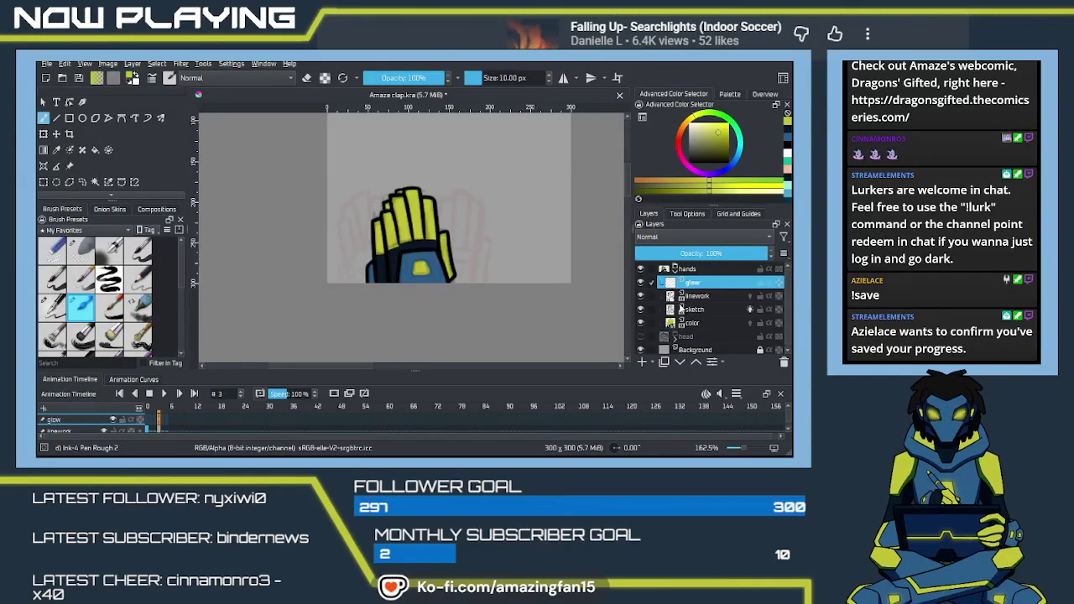
Return to frame 0 of the animation and hide the sketch layer.
left_click(149, 424)
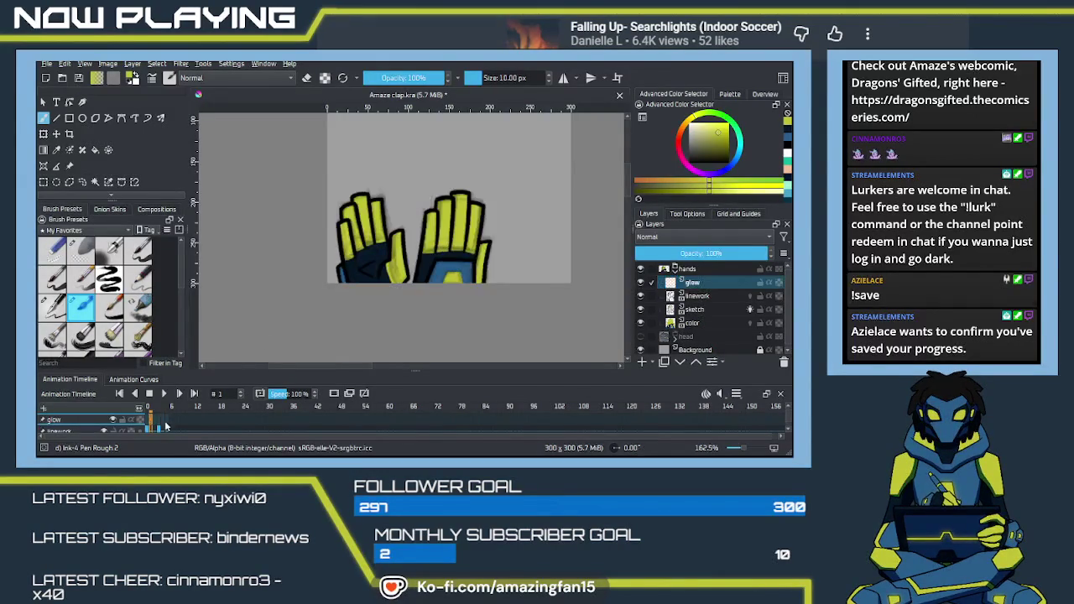
left_click(147, 424)
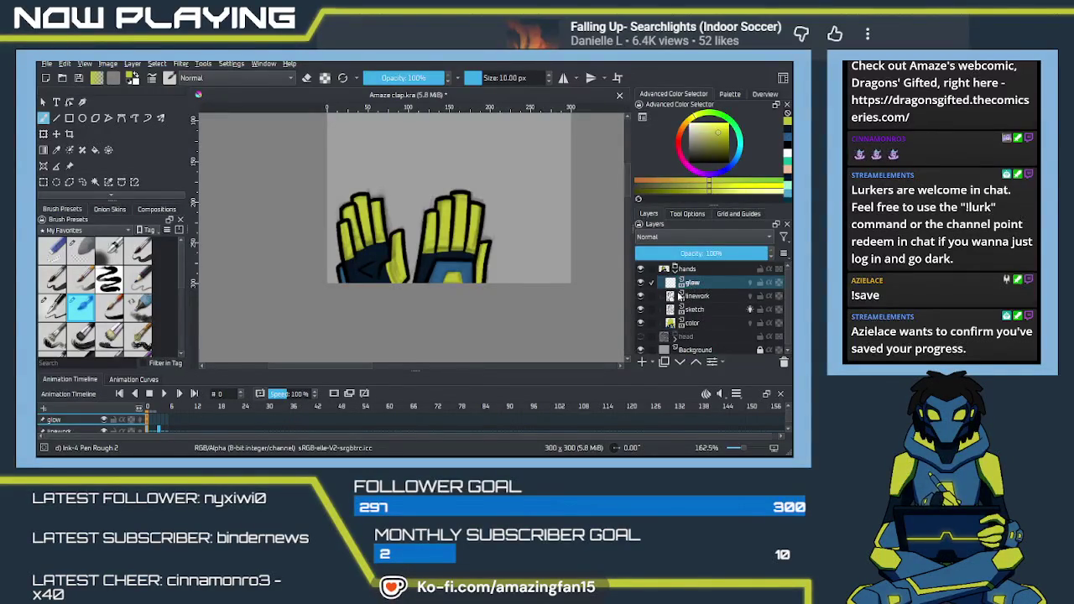
left_click(640, 310)
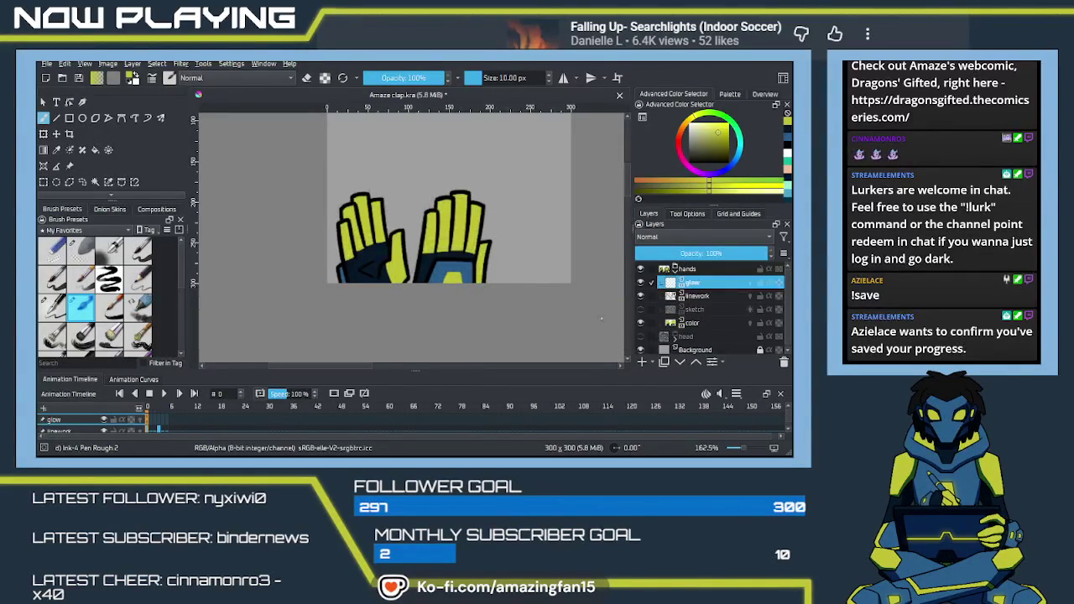
right_click(499, 226)
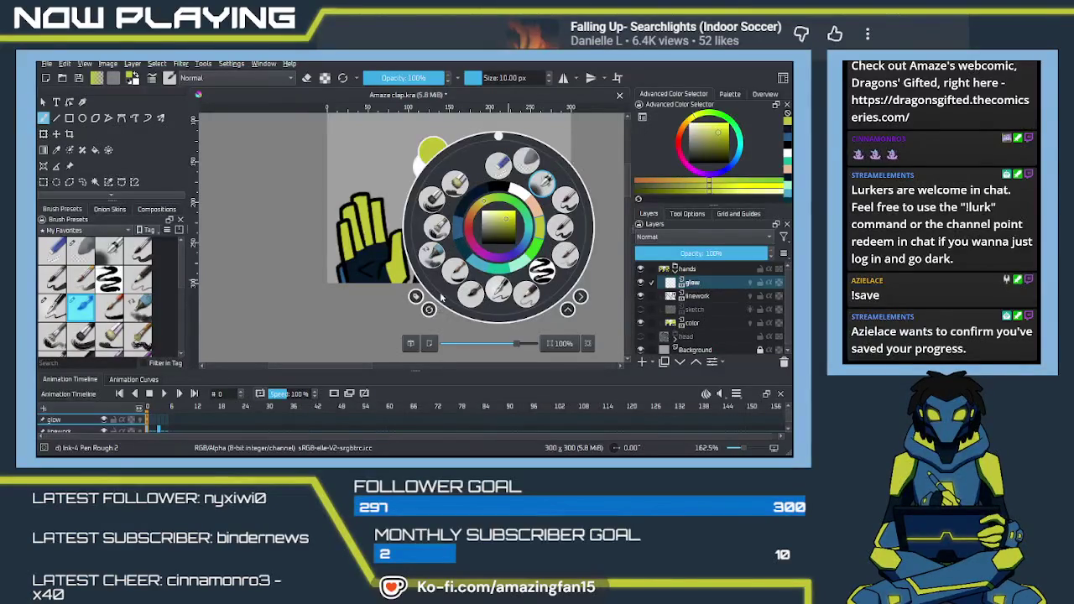
With the Airbrush Soft brush enlarged to 90 px, airbrush a glow onto the palm on frame 0.
left_click(545, 185)
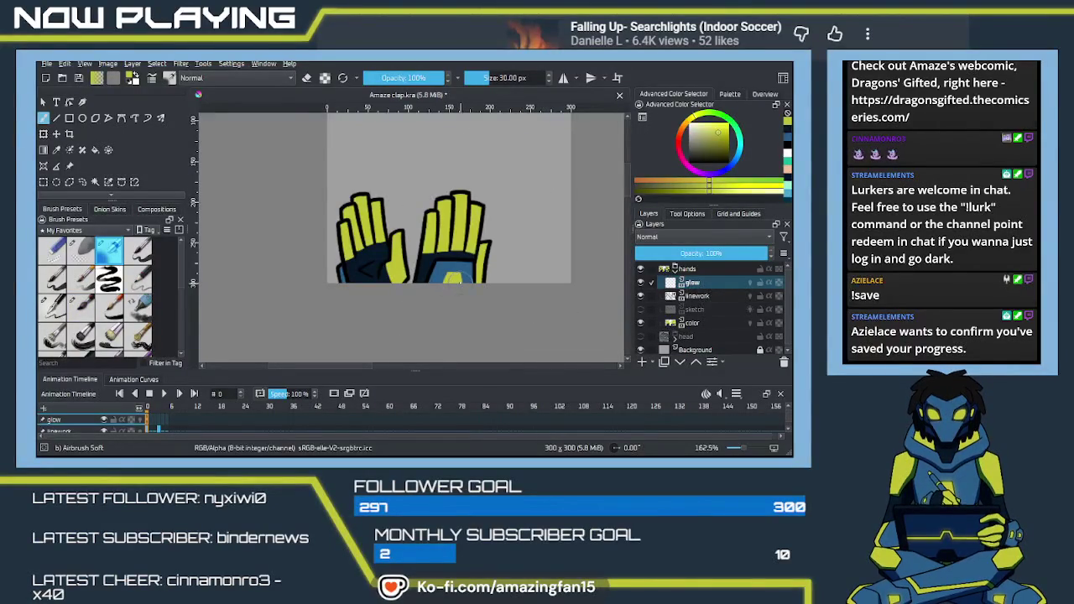
key("bracketright")
key("bracketright")
key("bracketright")
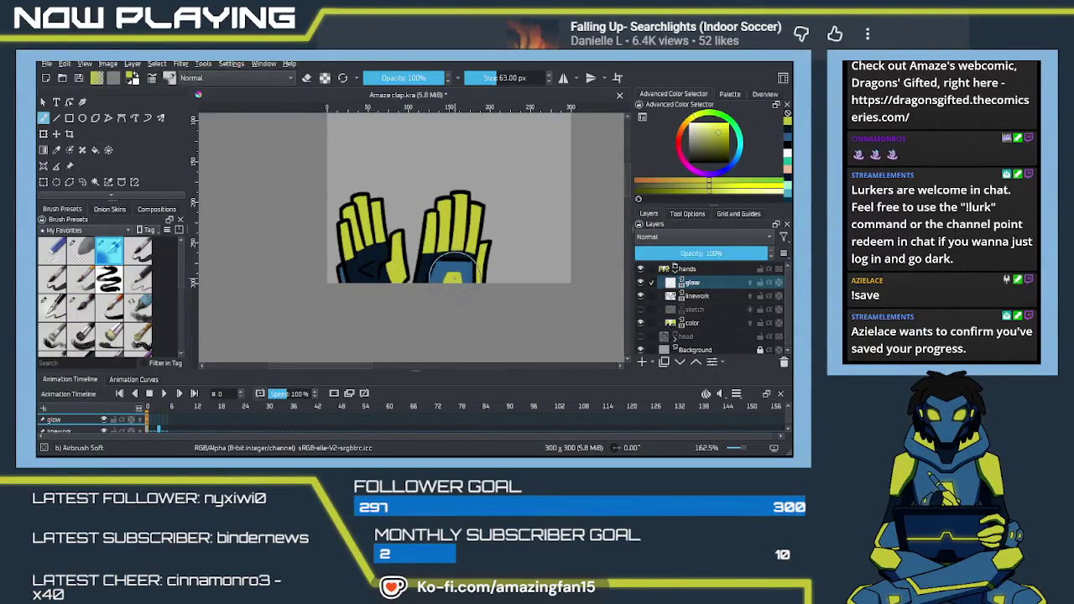
mouse_move(452, 280)
left_mouse_down()
mouse_move(461, 277)
mouse_move(454, 298)
mouse_move(453, 273)
mouse_move(445, 291)
left_mouse_up()
key("bracketright")
key("bracketright")
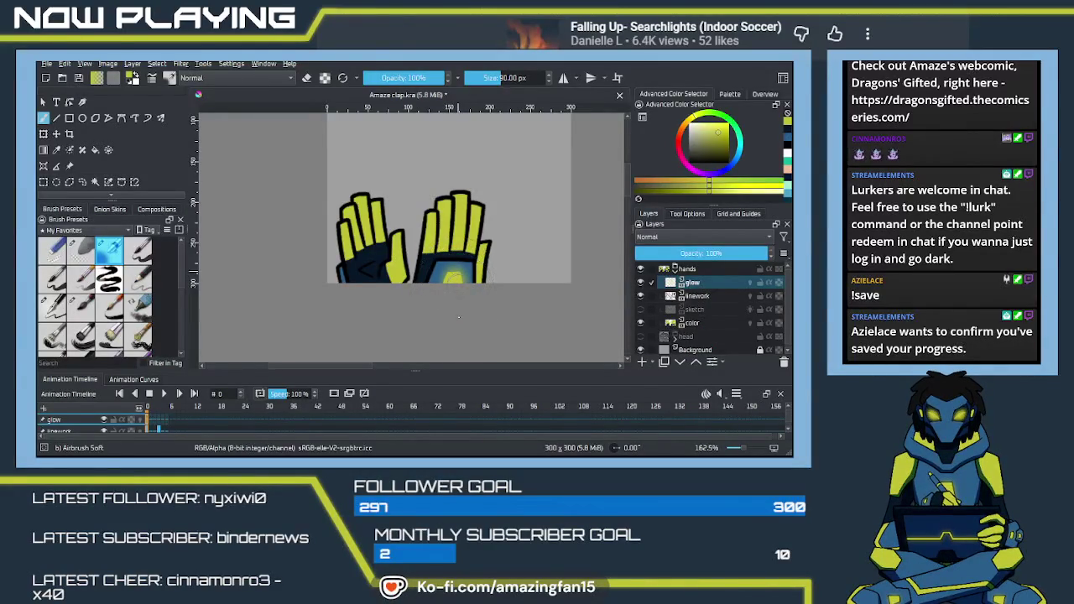
key("ctrl+z")
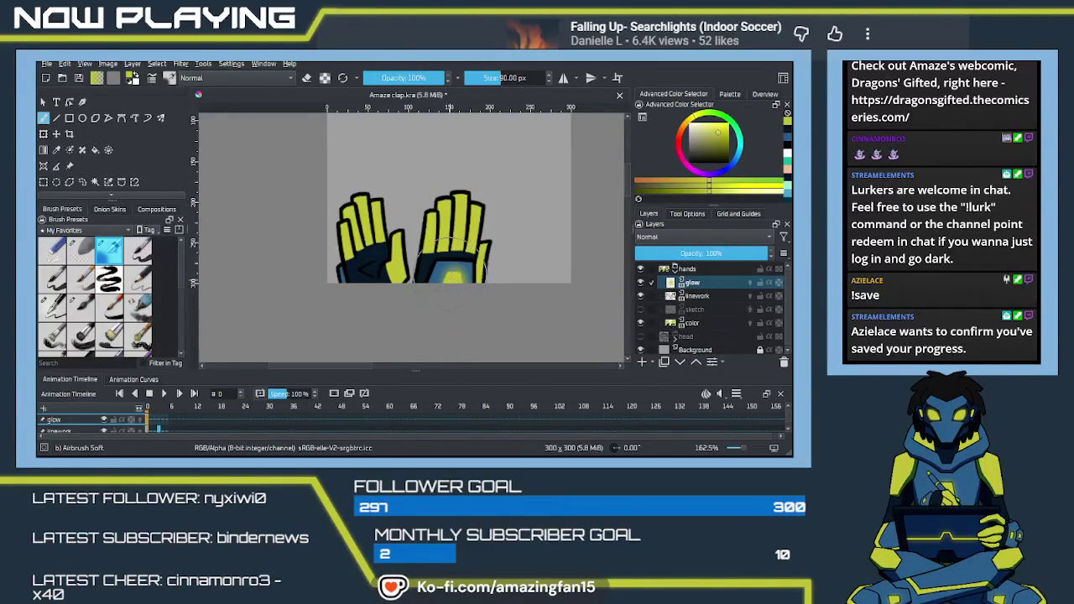
key("ctrl+shift+z")
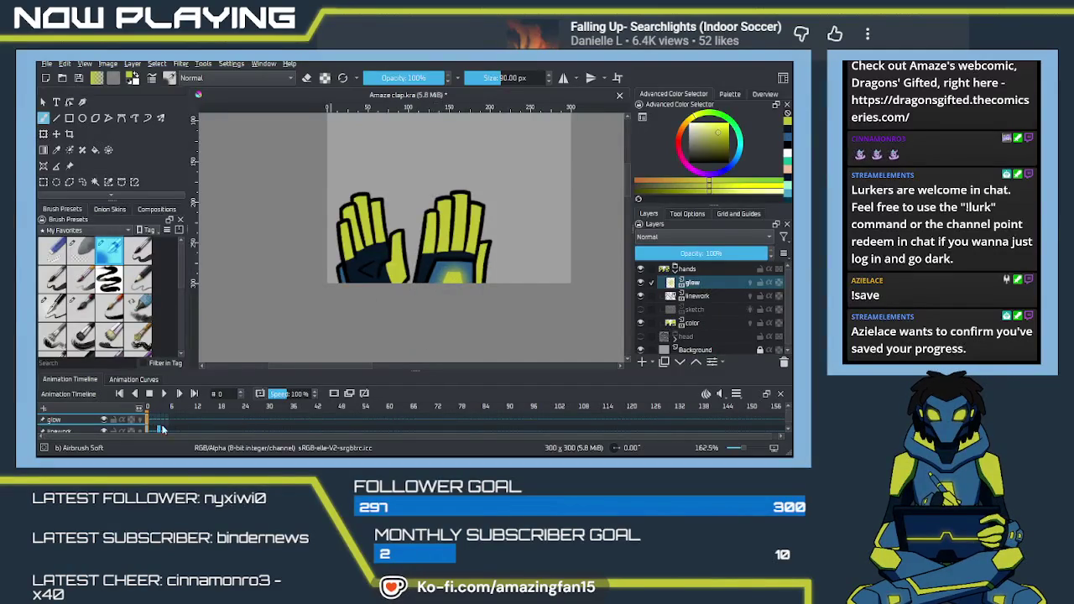
Airbrush the palm glow on frame 3, then play and stop the animation to check it.
left_click(158, 421)
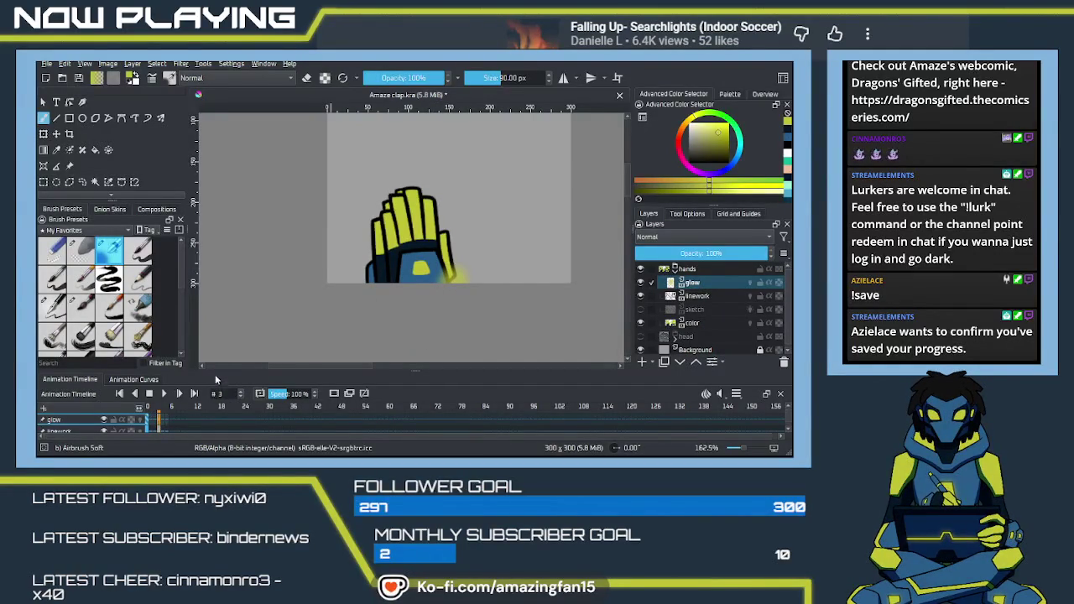
left_click_drag(415, 266, 423, 272)
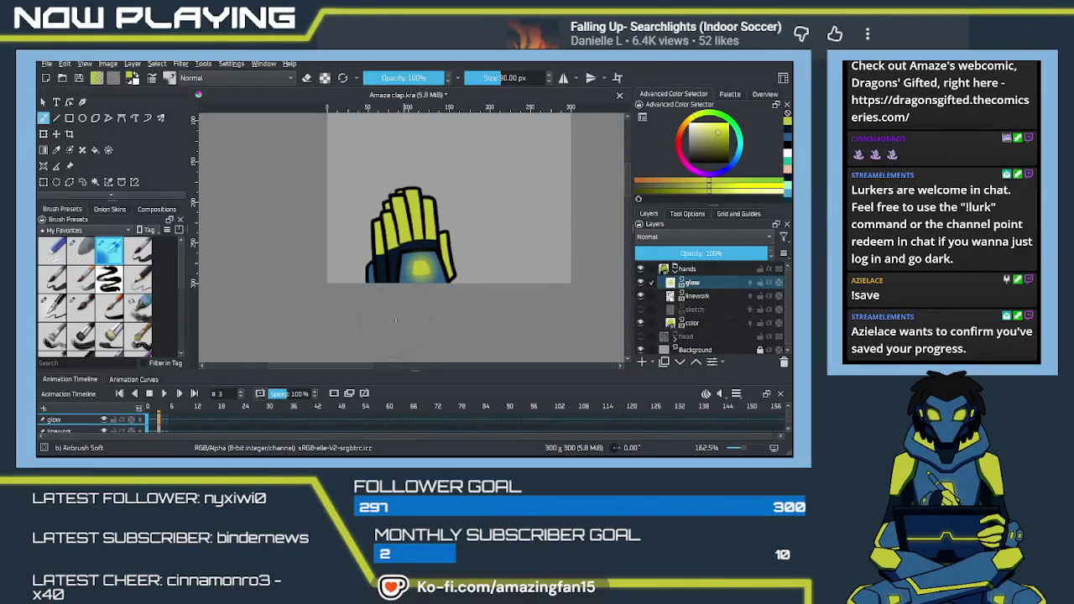
scroll(436, 286, "down", 1)
scroll(436, 286, "down", 2)
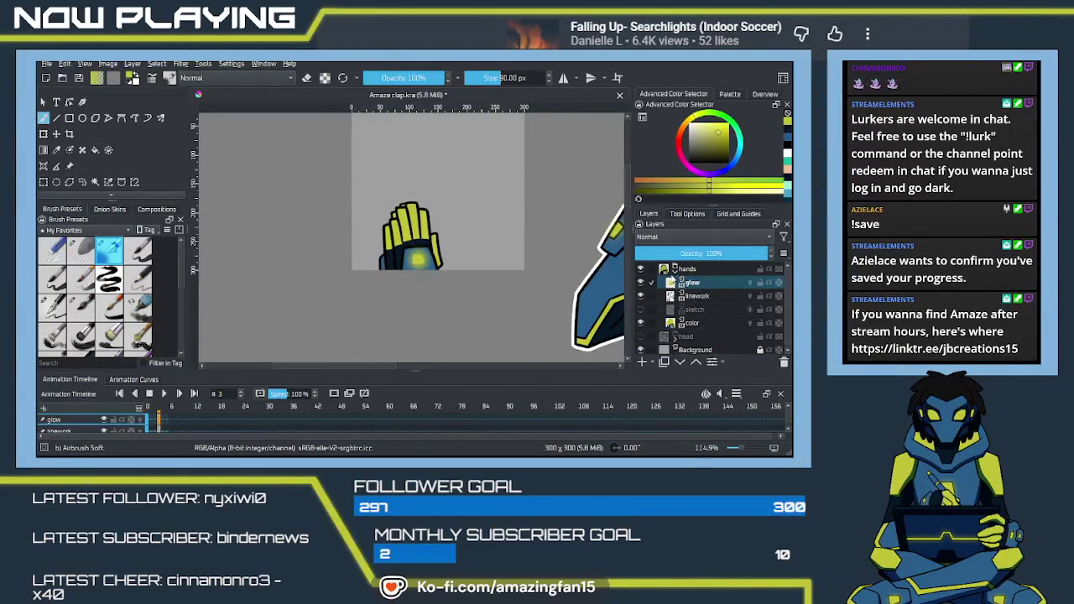
left_click(163, 393)
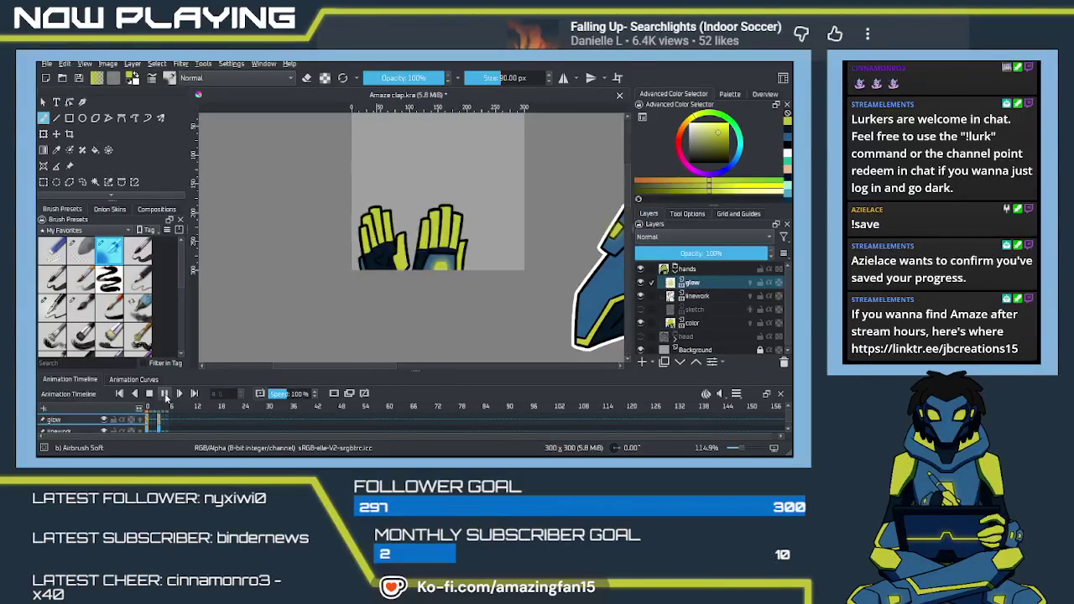
left_click(165, 394)
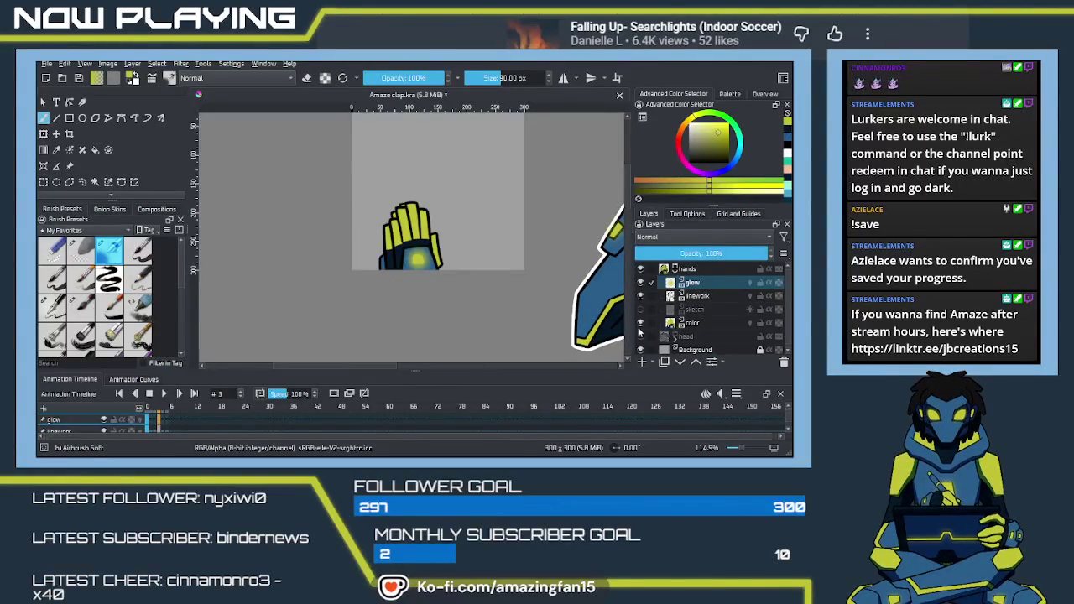
Show the head layer at 100% opacity and play the animation with it behind the hands.
left_click(640, 336)
left_click(702, 337)
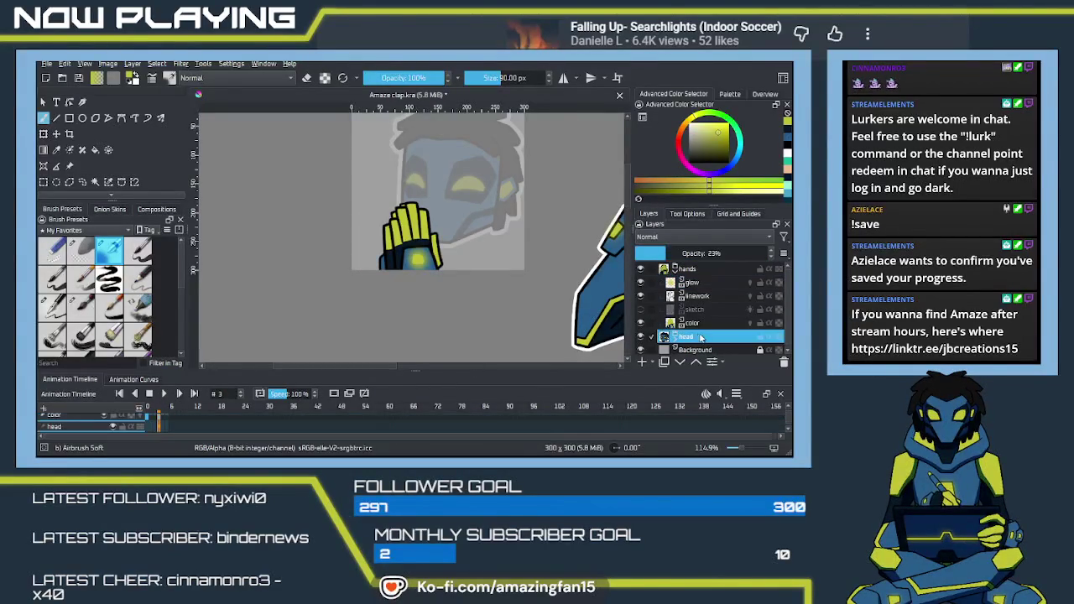
left_click_drag(658, 253, 789, 267)
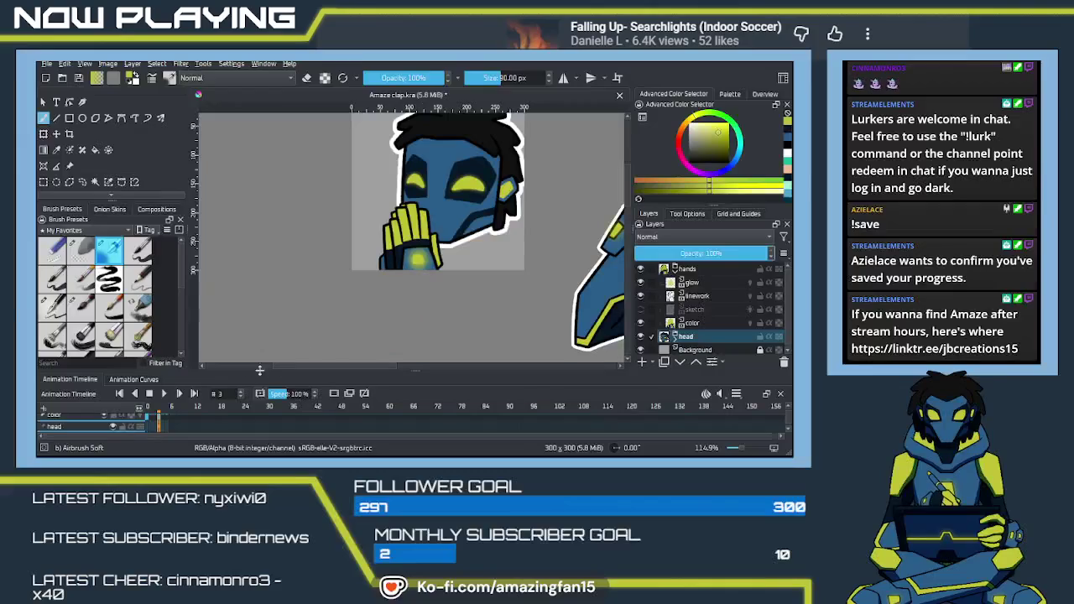
left_click(164, 394)
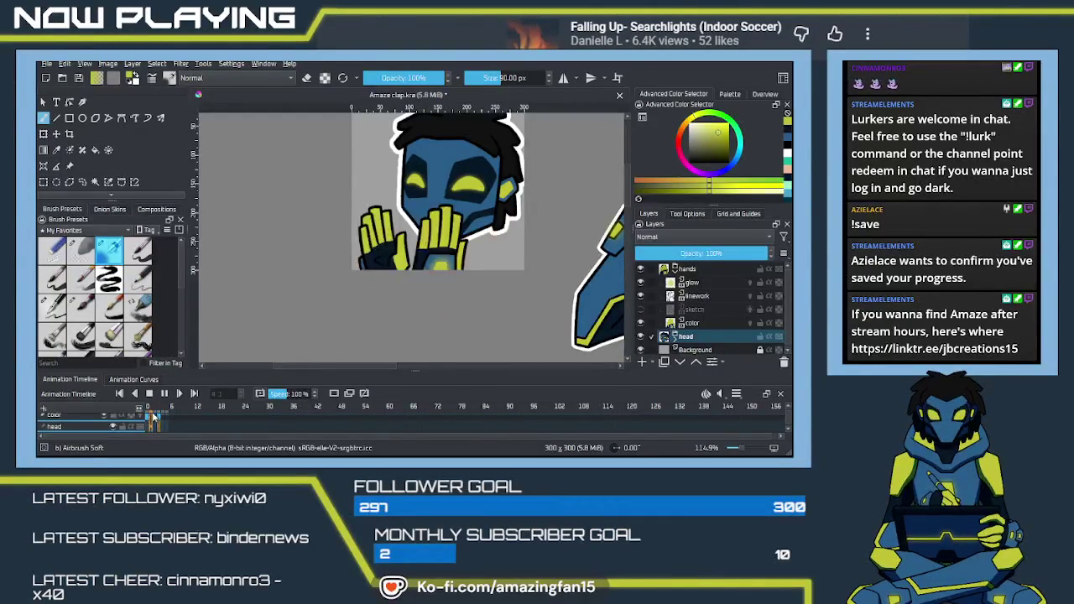
left_click(710, 296)
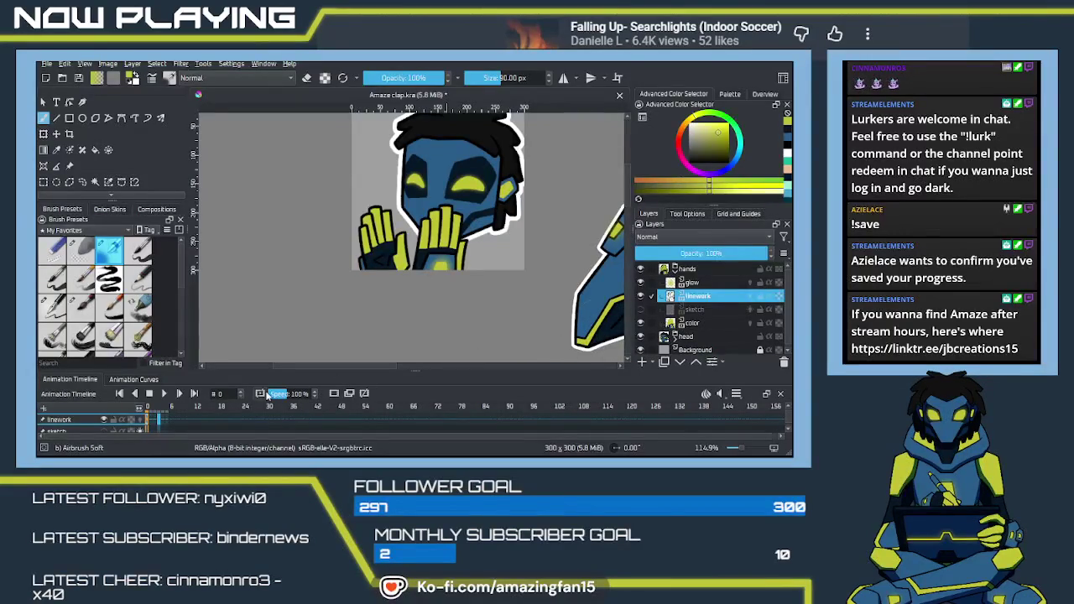
Duplicate the linework layer with Ctrl+J and drag the copy below the color layer.
left_click(156, 432)
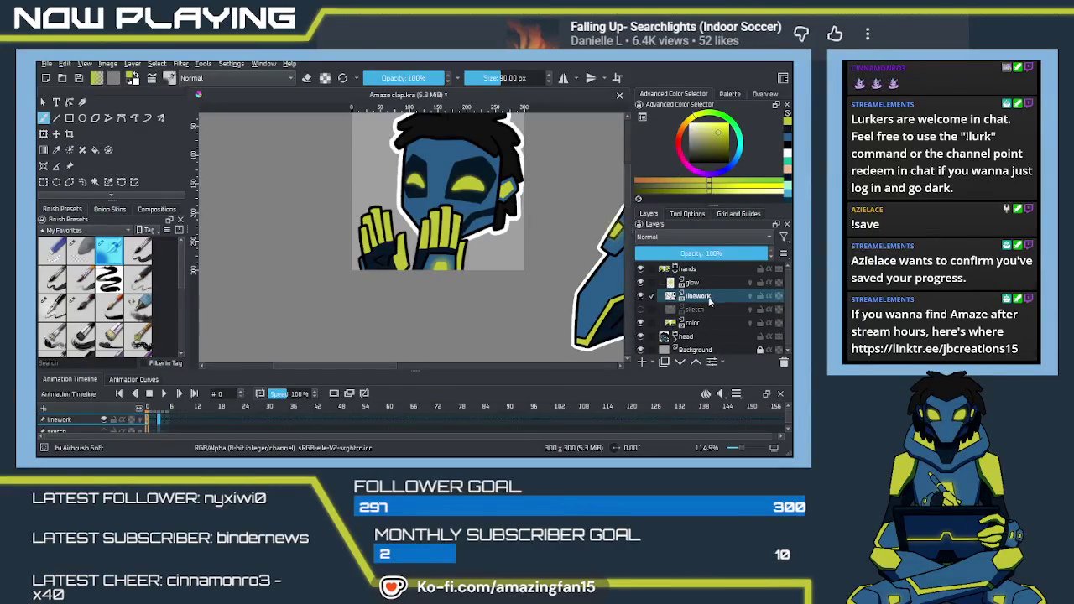
key("ctrl+j")
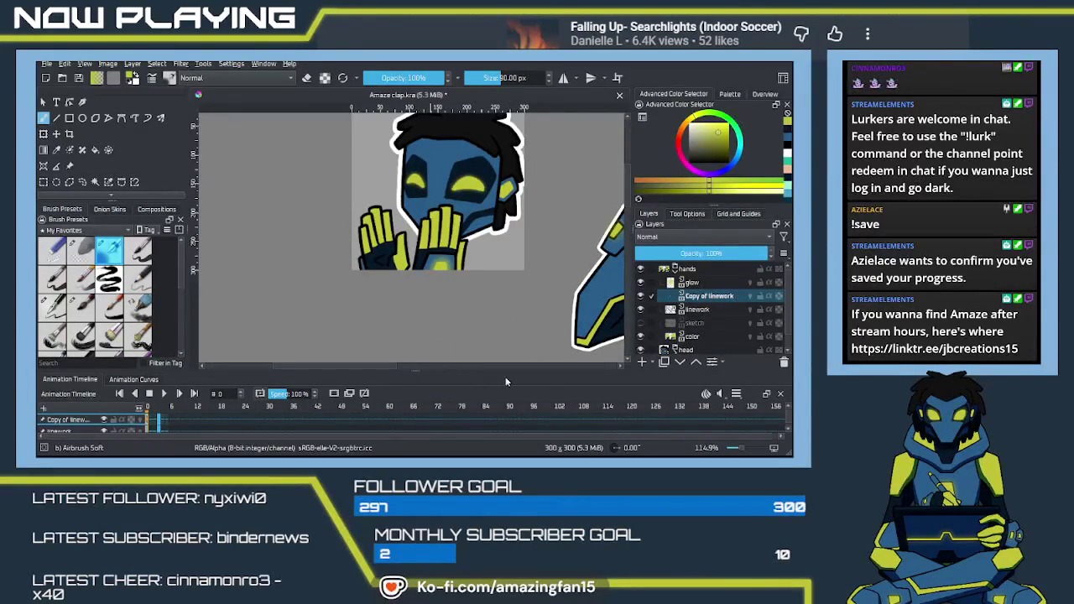
left_click_drag(709, 296, 723, 328)
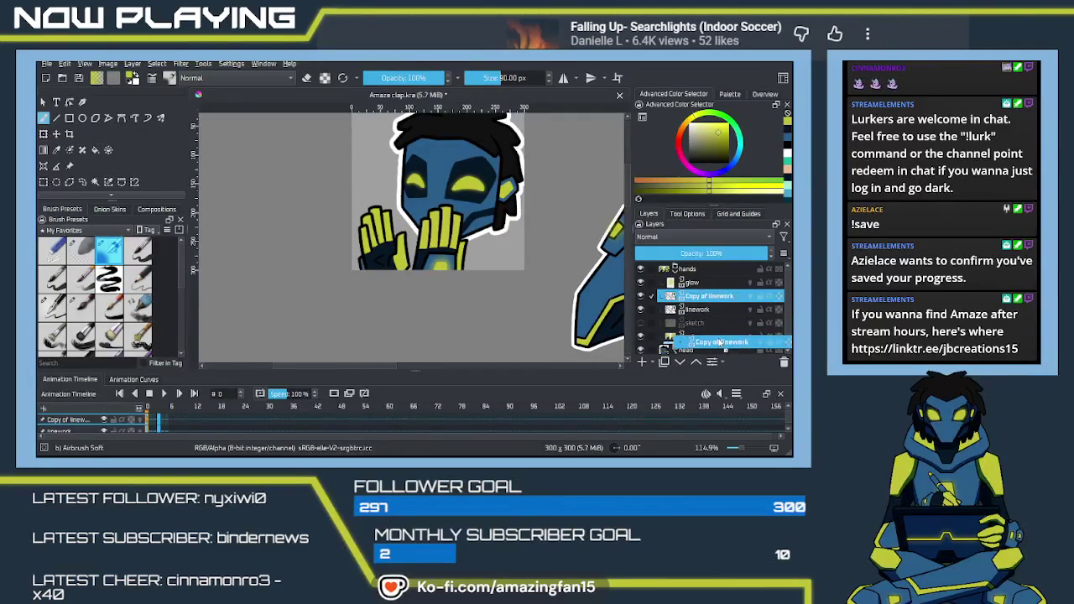
left_click_drag(723, 328, 688, 343)
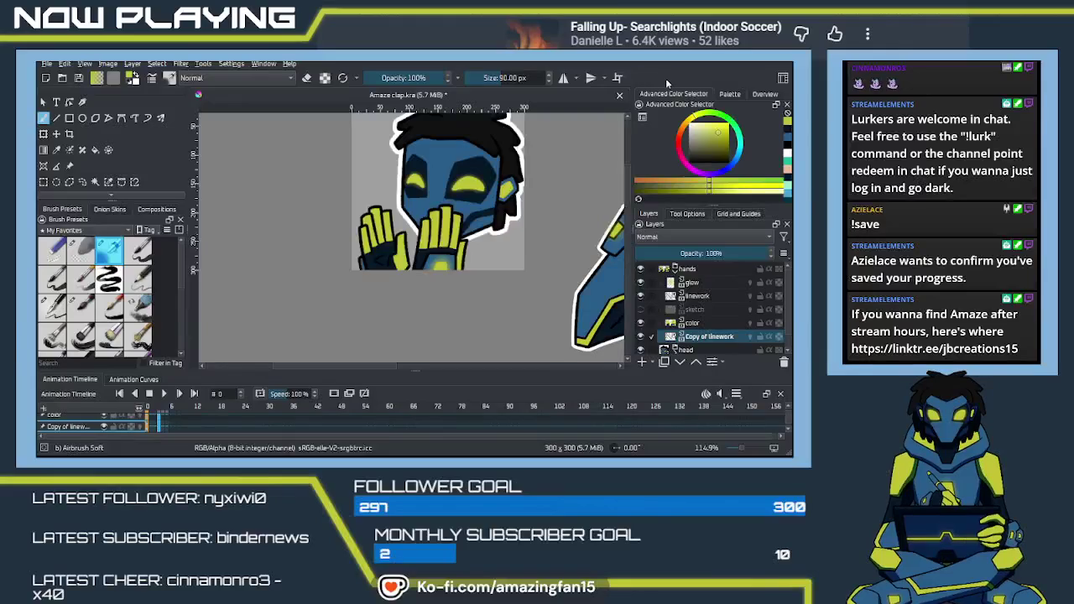
left_click(664, 426)
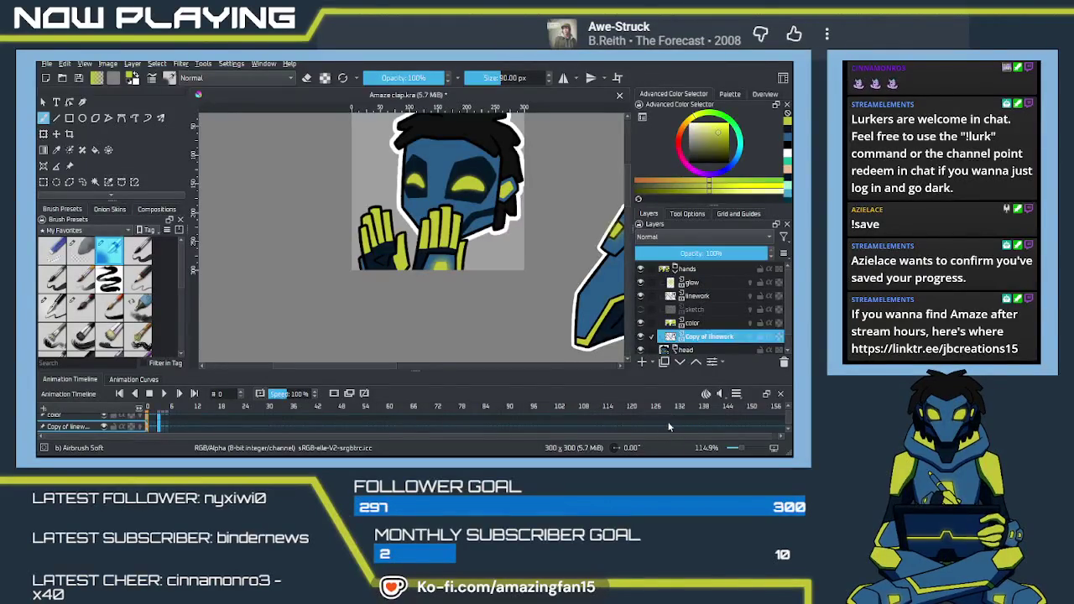
Expand the head group, try moving Copy of linework, then select it beneath the hands' color layer.
left_click_drag(786, 298, 785, 326)
left_click(675, 334)
left_click_drag(785, 309, 783, 327)
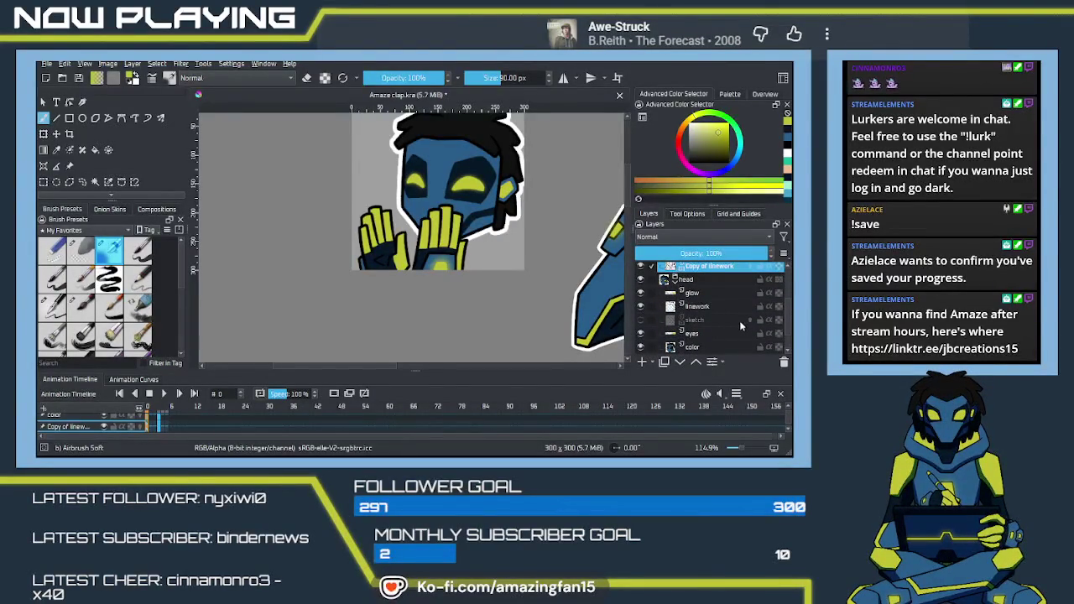
left_click_drag(736, 319, 720, 334)
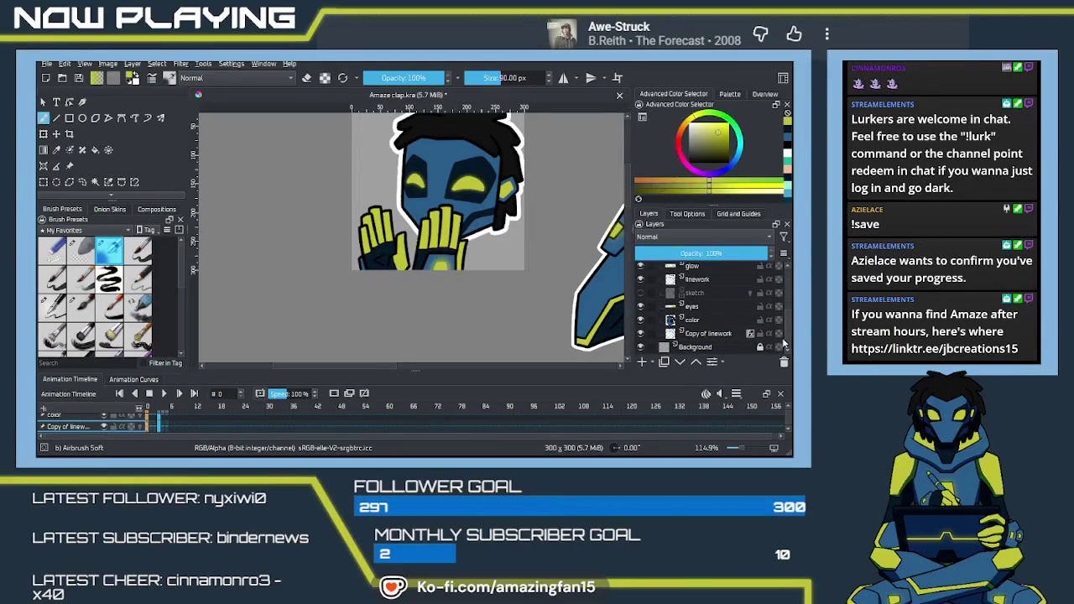
left_click(720, 334)
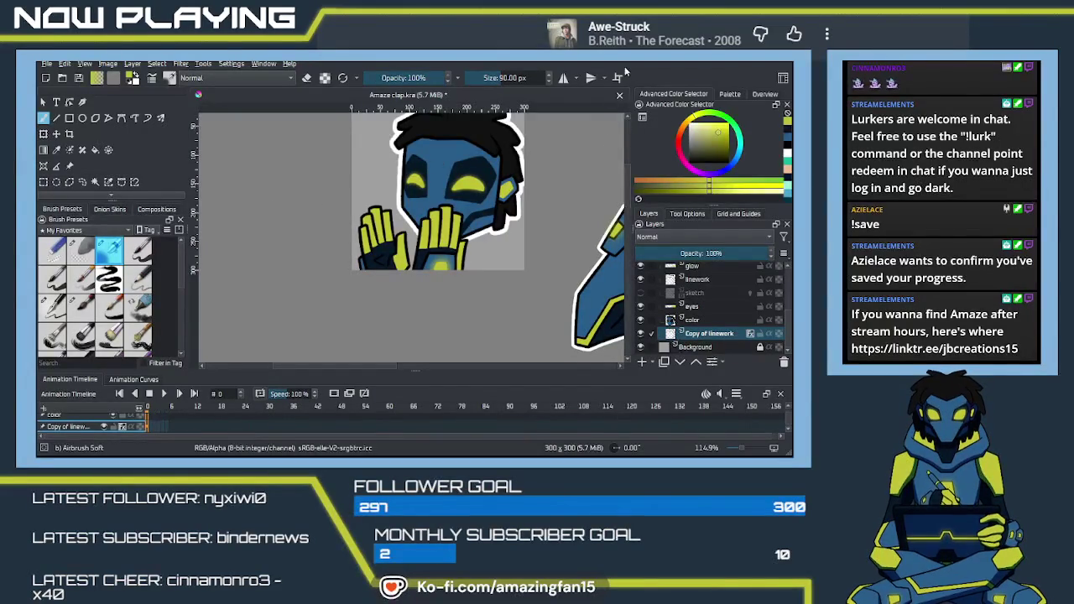
left_click(625, 131)
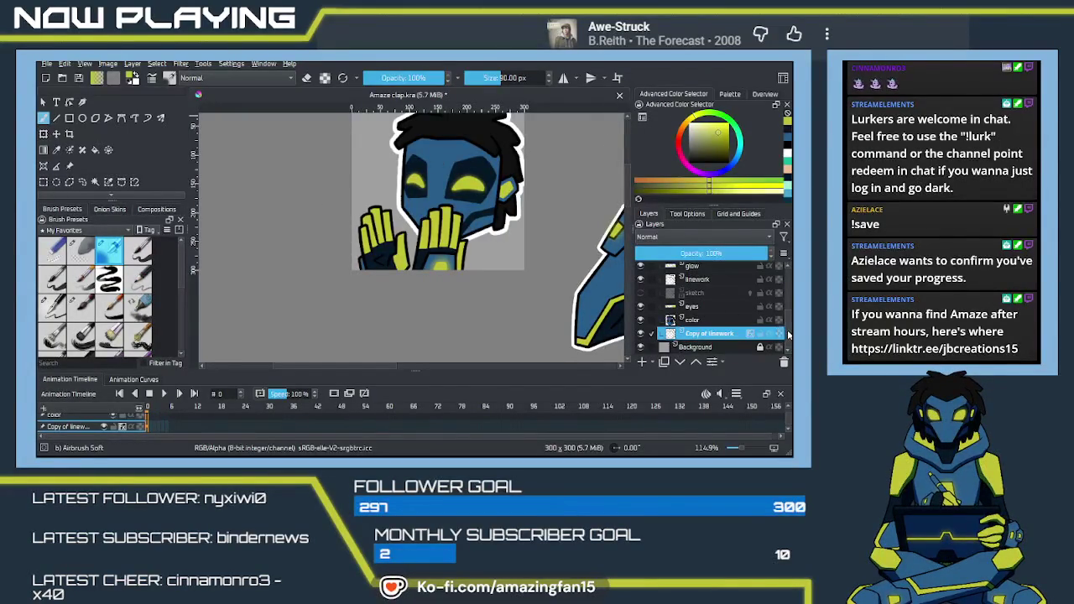
scroll(788, 335, "up", 3)
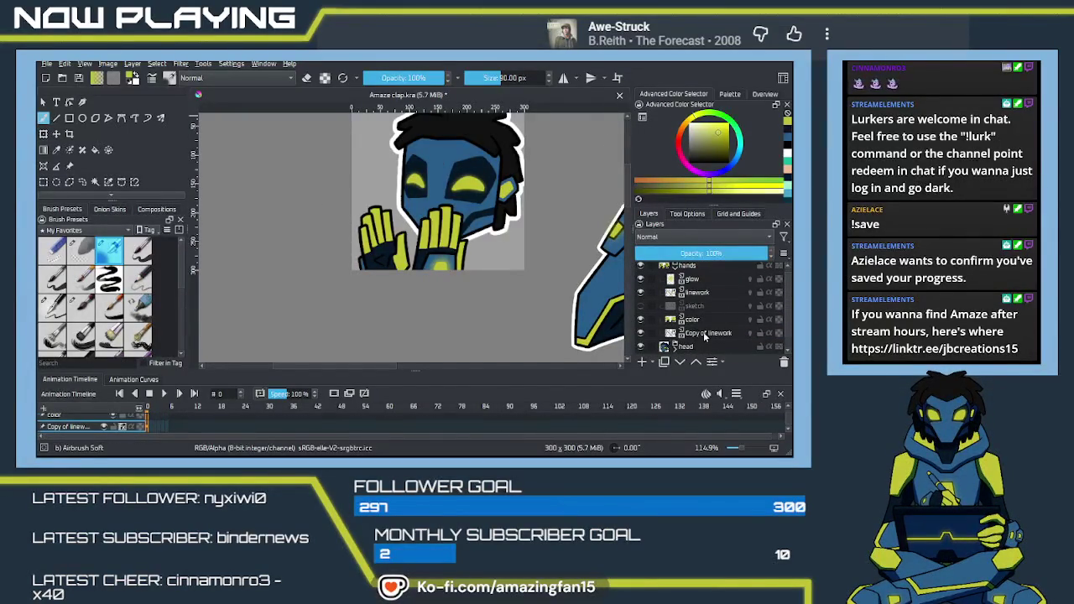
left_click(704, 334)
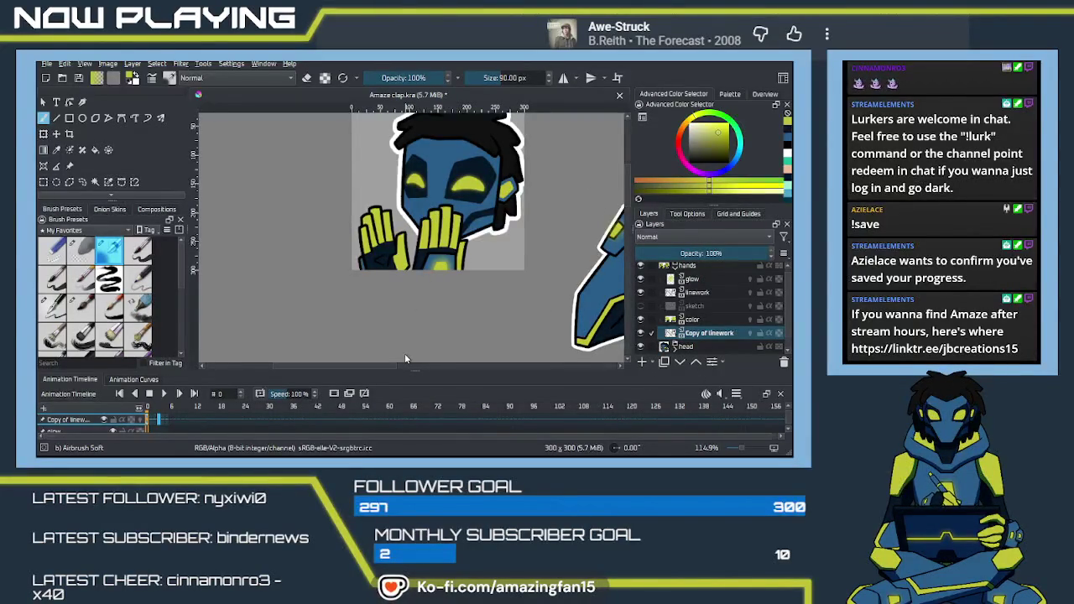
Apply the white outline effect to Copy of linework and step through clap frames 4 and 3.
key("ctrl+z")
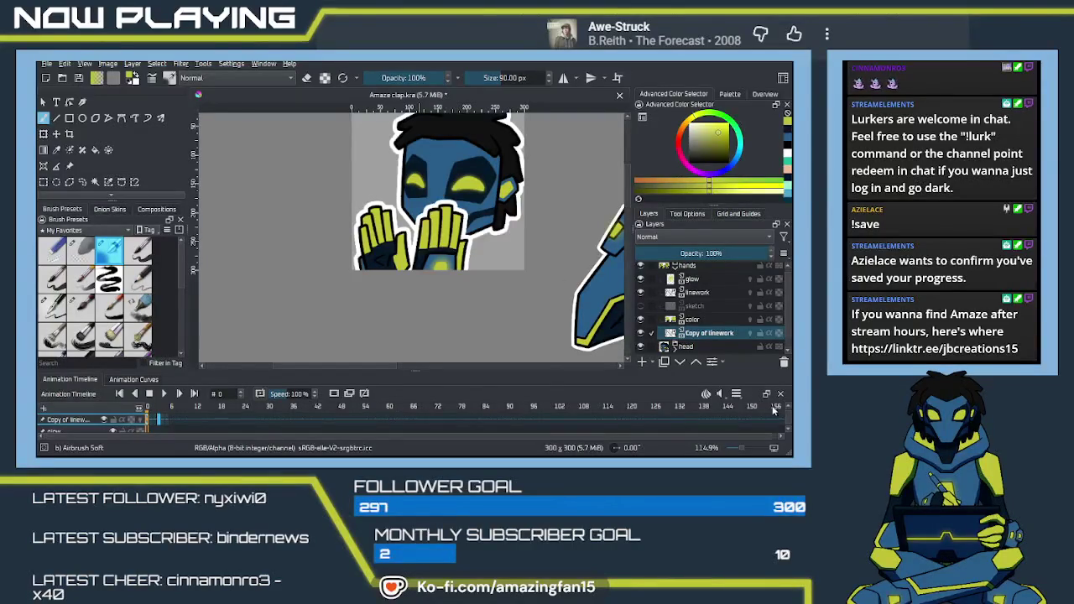
left_click(166, 432)
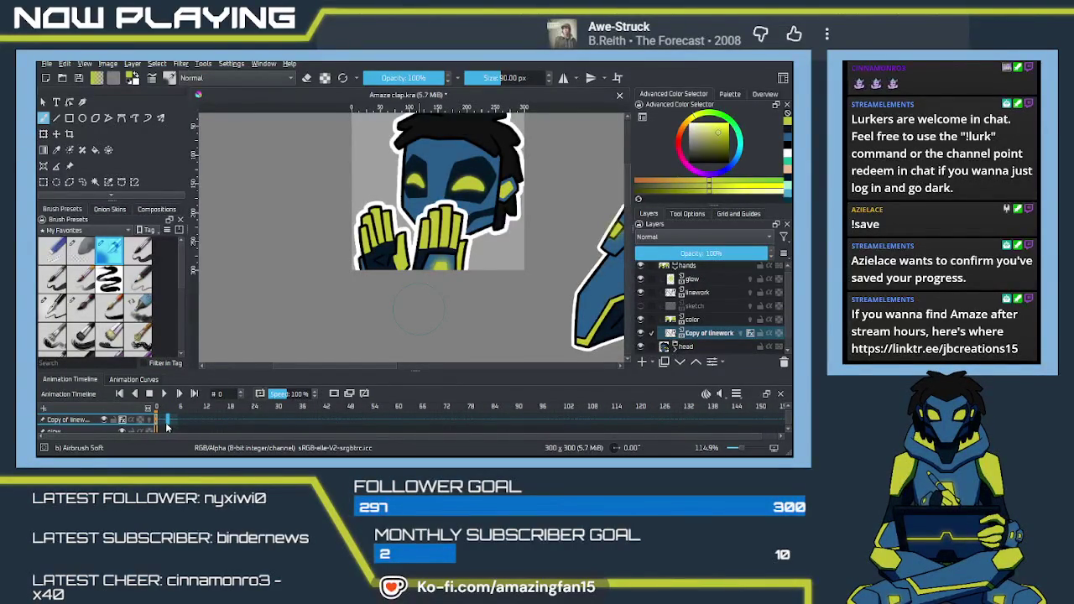
left_click(169, 422)
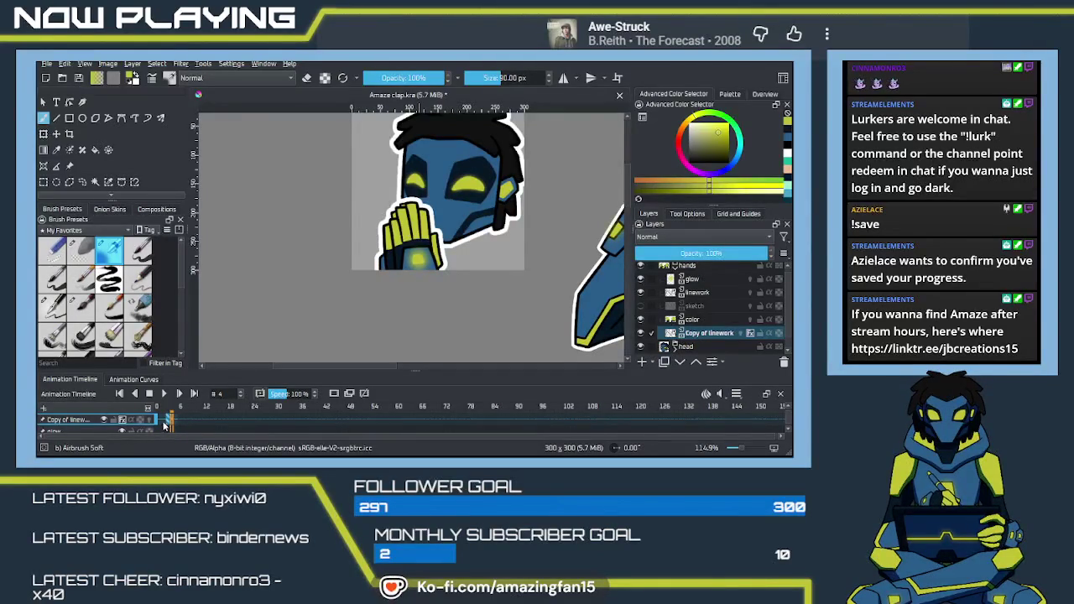
left_click(156, 423)
key("period")
key("period")
key("period")
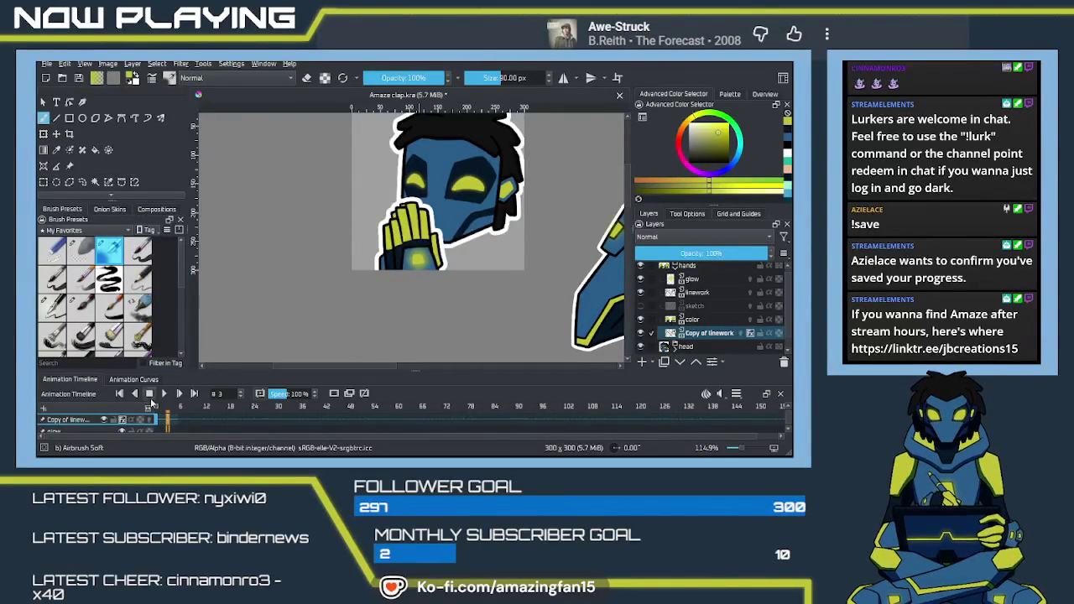
left_click(166, 394)
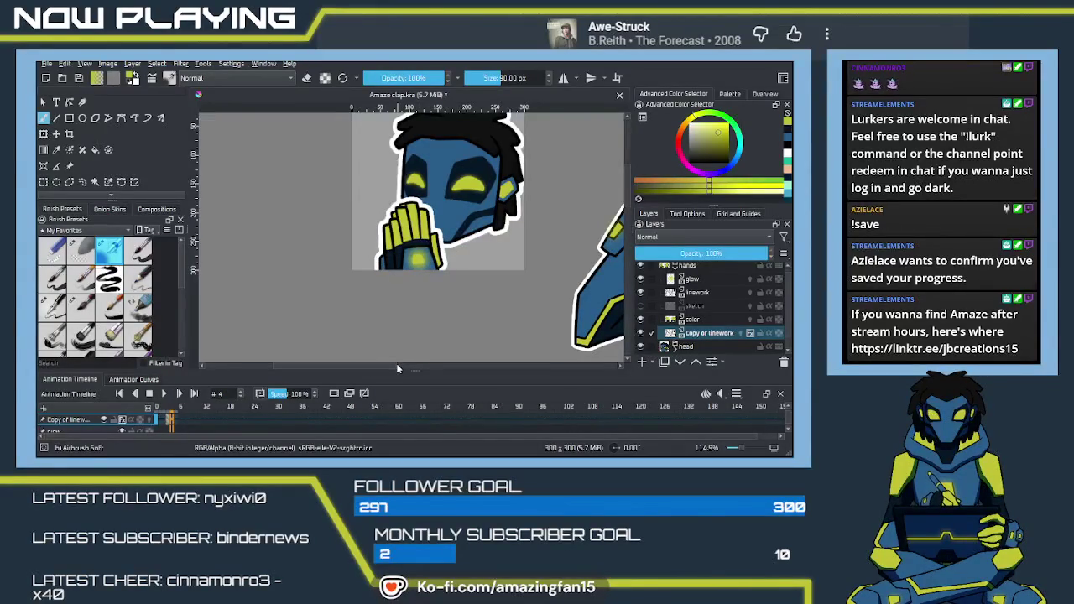
Play the full clap animation beside the whole character and stop it on frame 5.
scroll(397, 366, "down", 2)
scroll(397, 367, "down", 2)
scroll(397, 367, "down", 2)
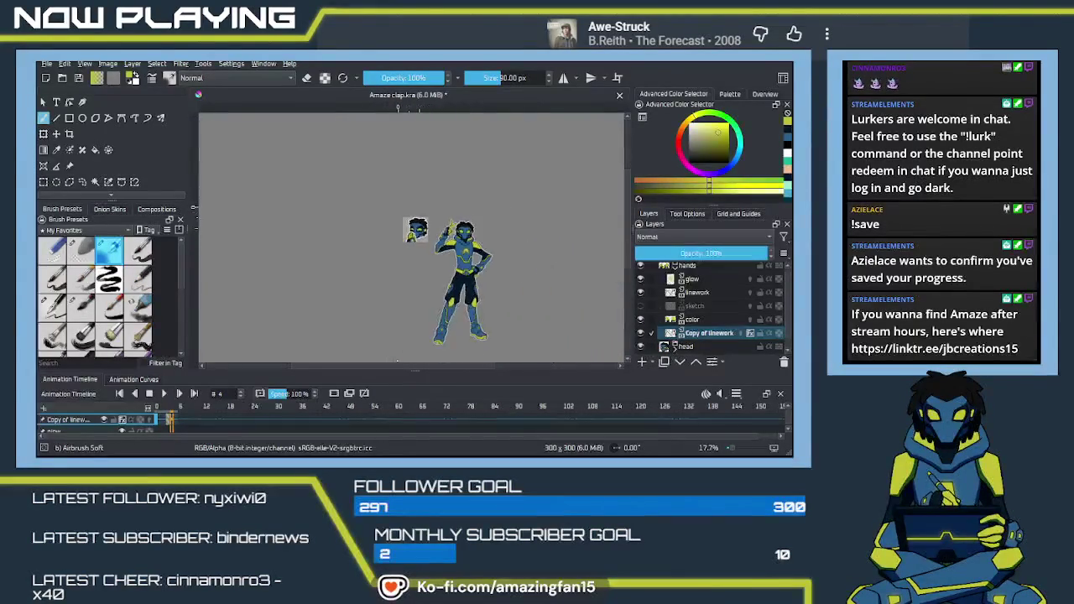
scroll(397, 367, "down", 1)
left_click(164, 394)
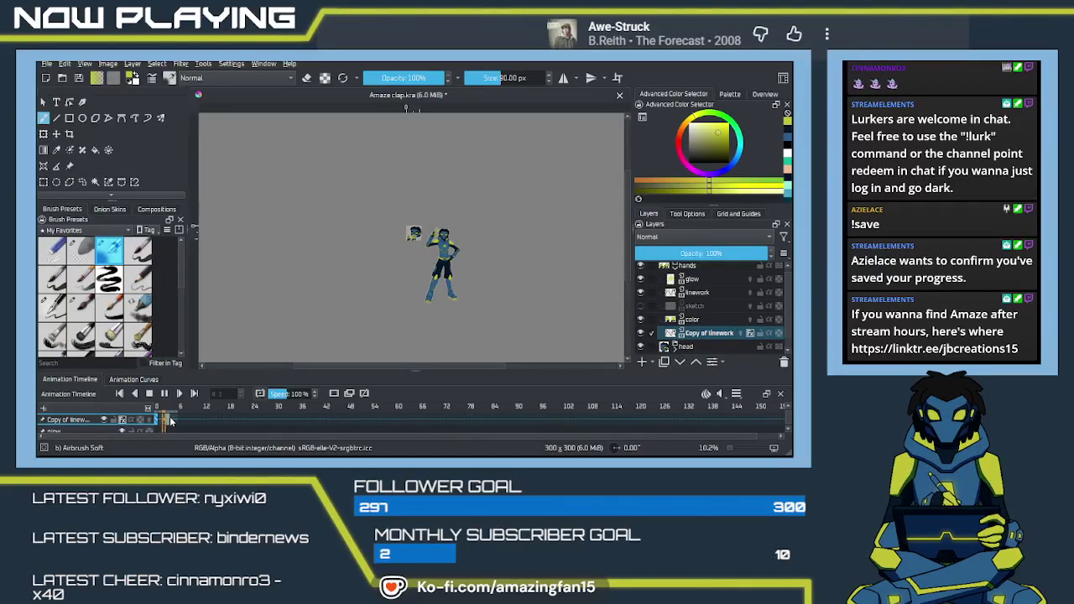
left_click(174, 405)
scroll(400, 270, "up", 2)
scroll(396, 275, "up", 2)
scroll(392, 280, "up", 2)
scroll(389, 285, "up", 2)
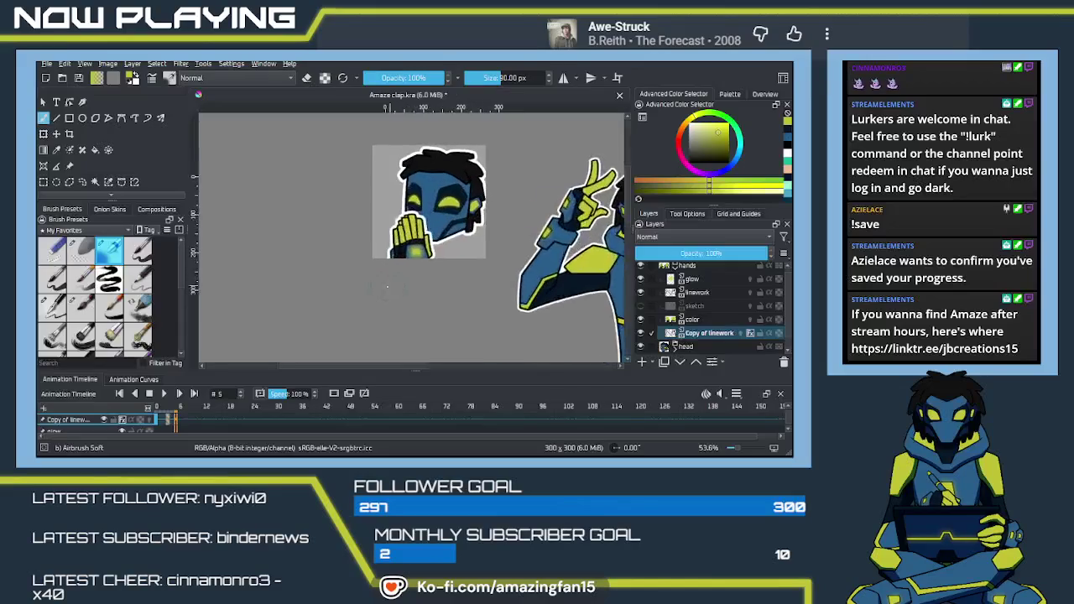
scroll(391, 273, "up", 2)
scroll(396, 252, "up", 2)
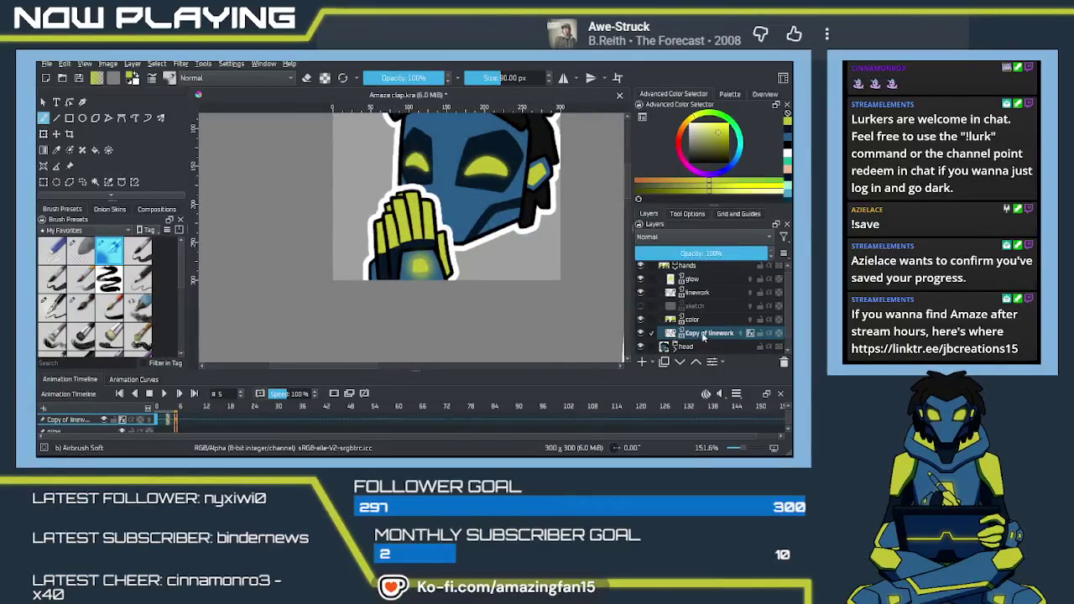
Make the Copy of linework layer active and start the clap animation playing.
left_click(698, 336)
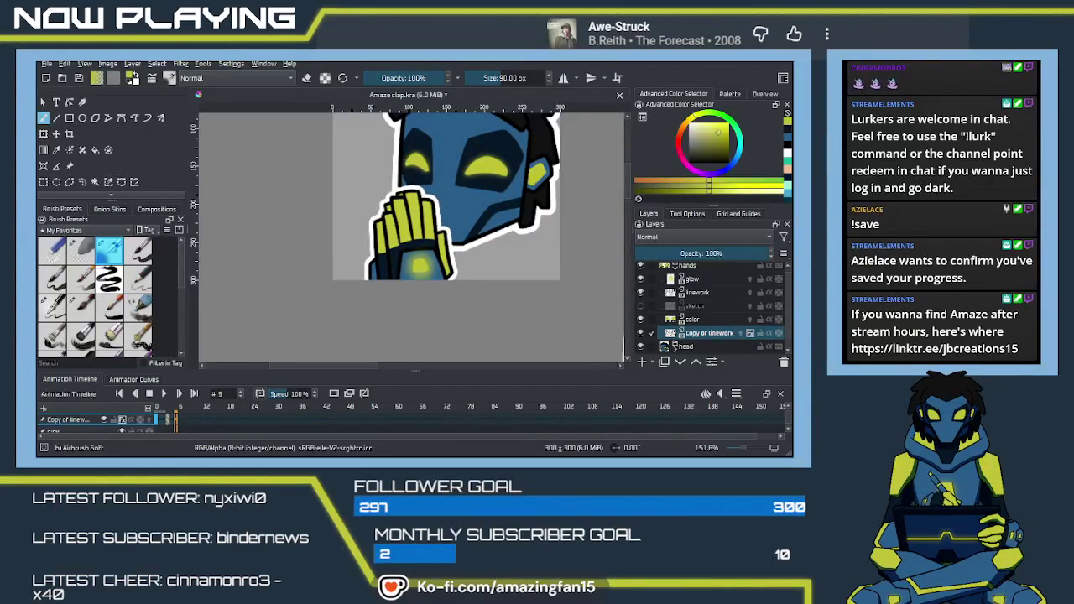
left_click(647, 334)
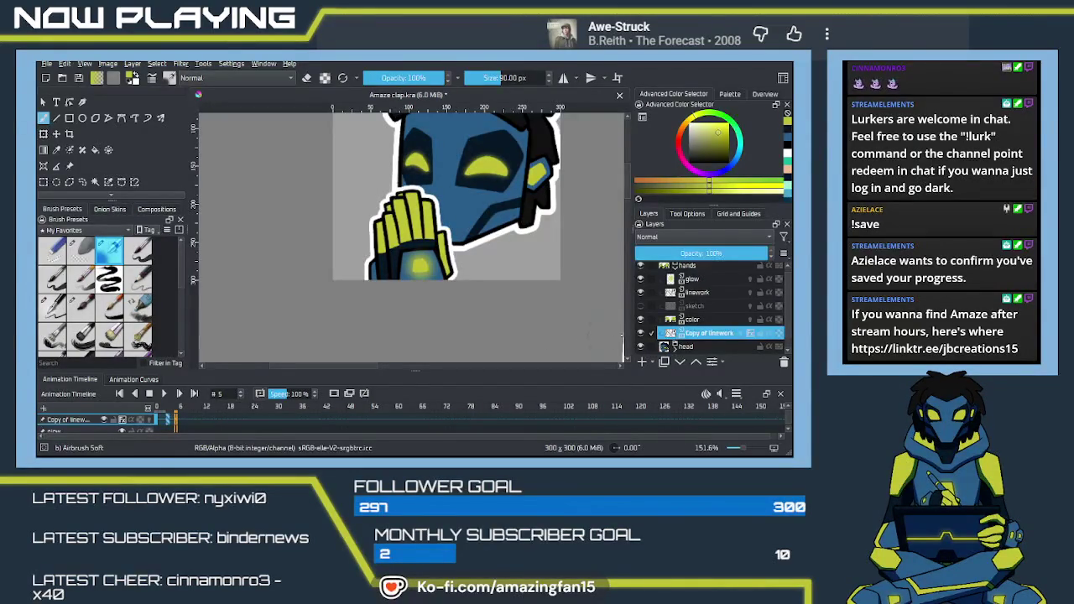
left_click(164, 394)
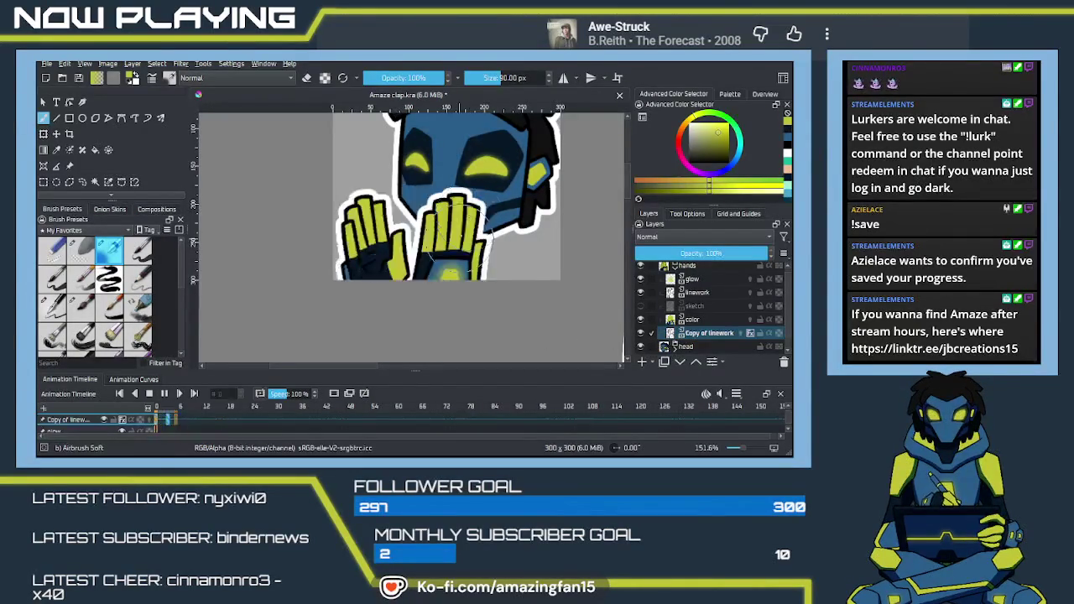
Zoom out to the whole character during playback, then zoom back in on the hands.
scroll(502, 246, "down", 5)
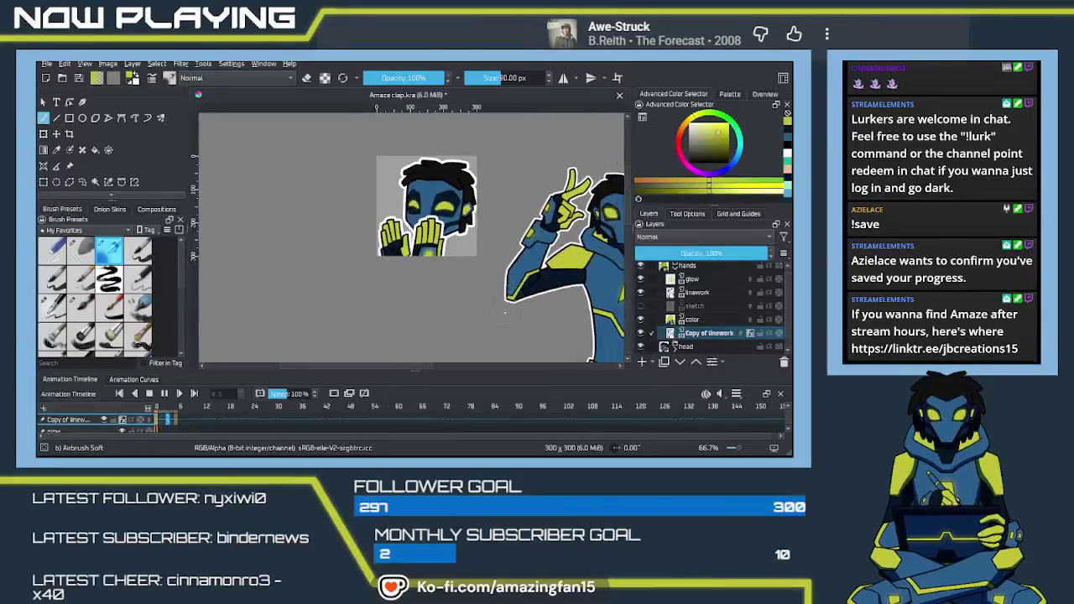
scroll(496, 324, "down", 3)
scroll(492, 326, "down", 1)
scroll(487, 327, "down", 2)
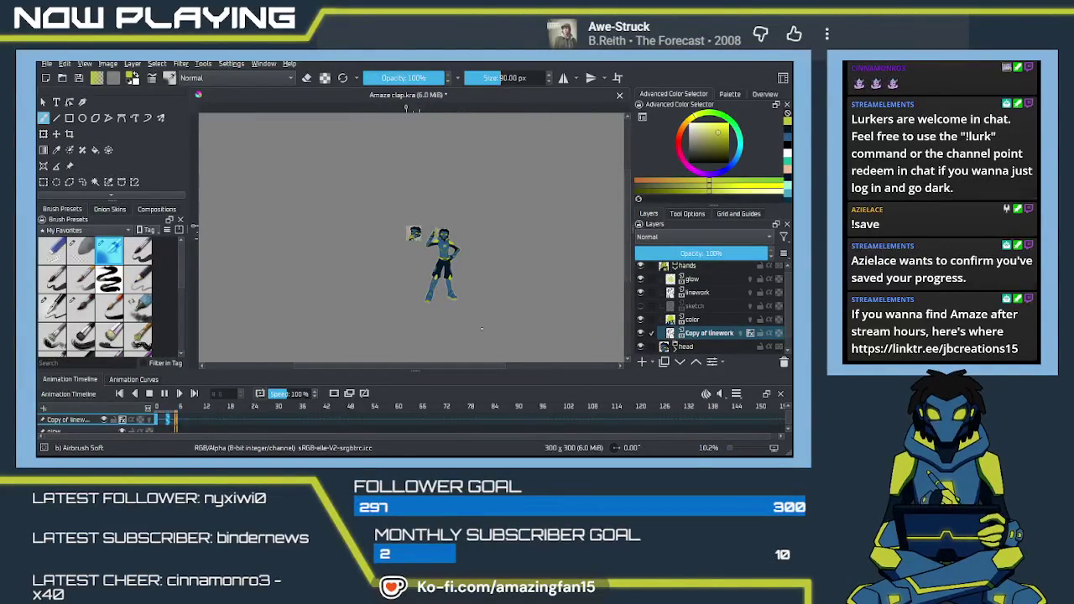
scroll(474, 325, "up", 2)
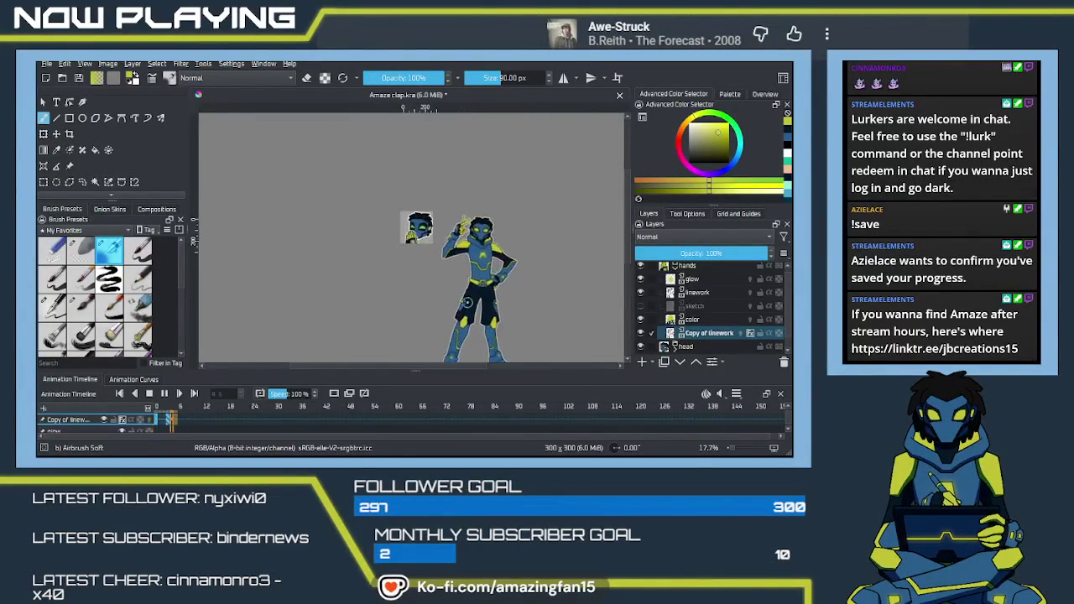
scroll(470, 320, "up", 2)
scroll(465, 316, "up", 2)
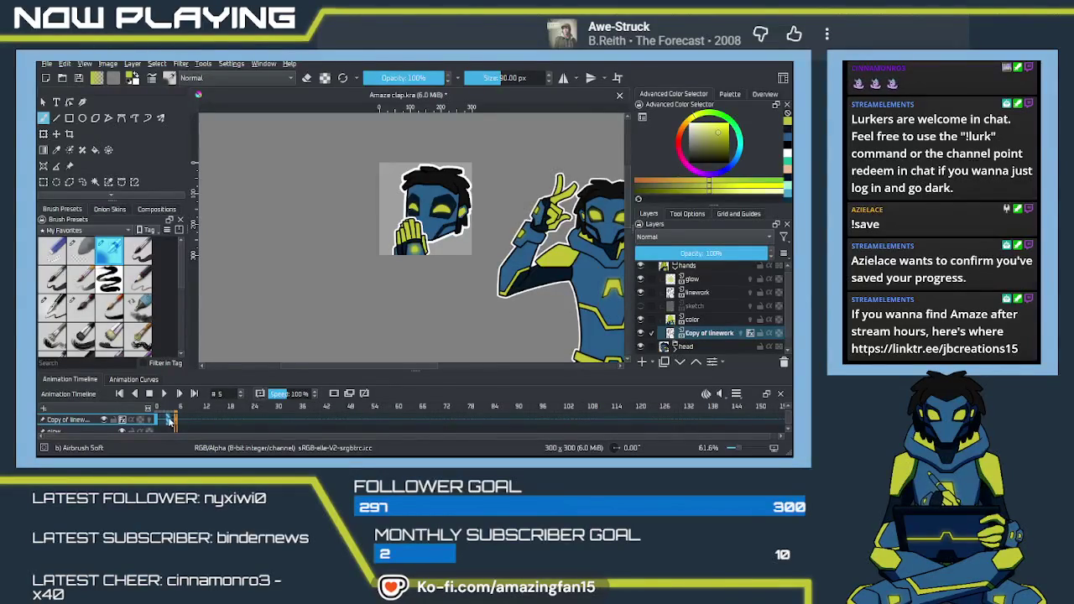
Return to frame 0, zoom in on the hands, and activate the Copy of linework layer.
left_click(156, 421)
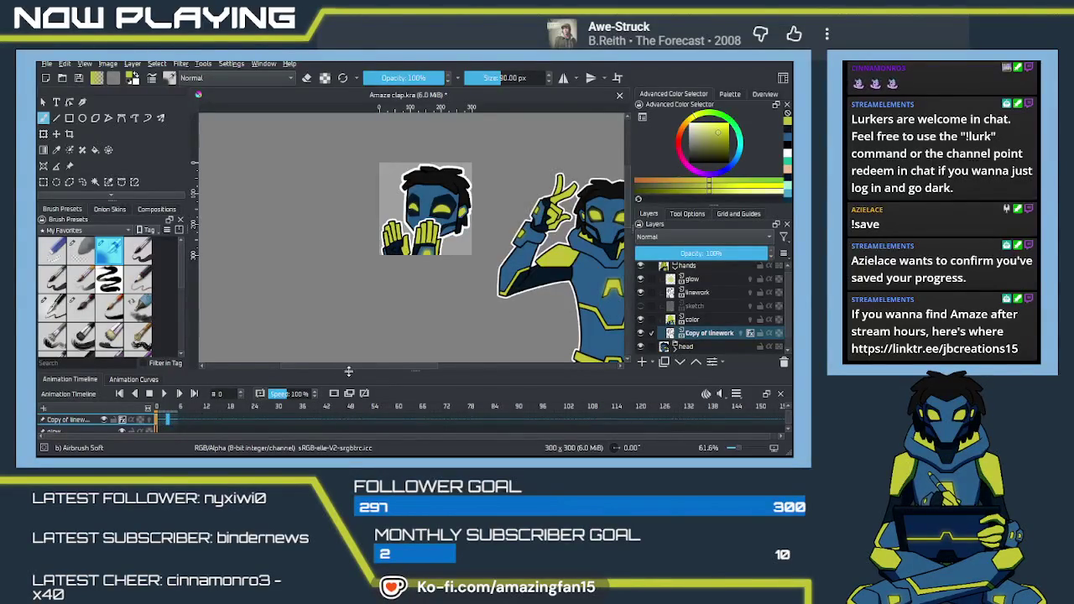
left_click_drag(364, 343, 493, 270)
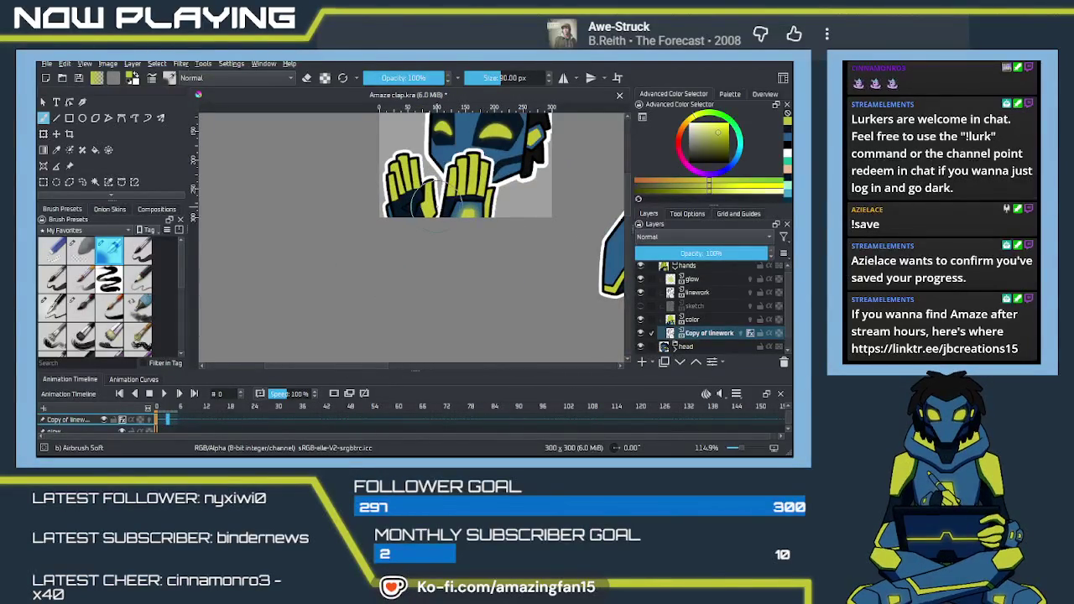
left_click(707, 334)
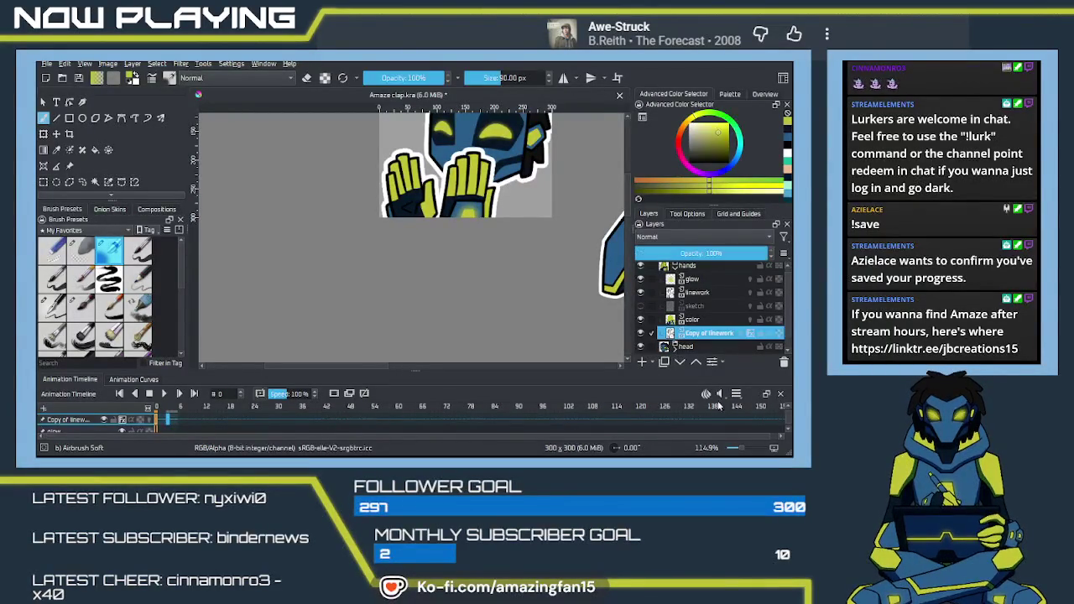
Zoom the canvas out to about 17.7% to see the hands at real size.
scroll(450, 237, "down", 2)
scroll(450, 237, "down", 2)
scroll(450, 236, "down", 1)
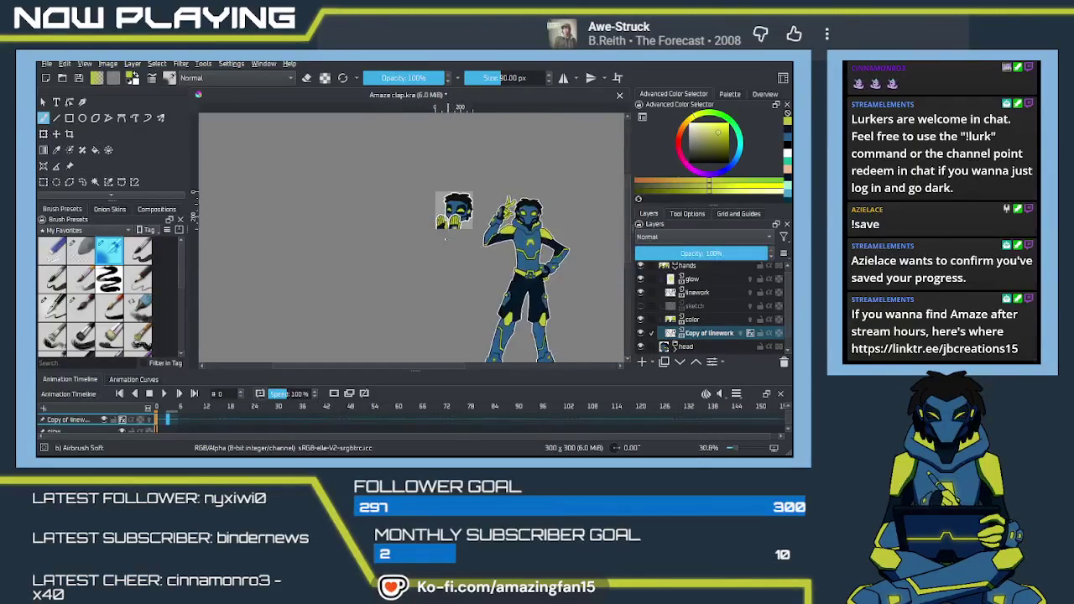
scroll(445, 243, "down", 2)
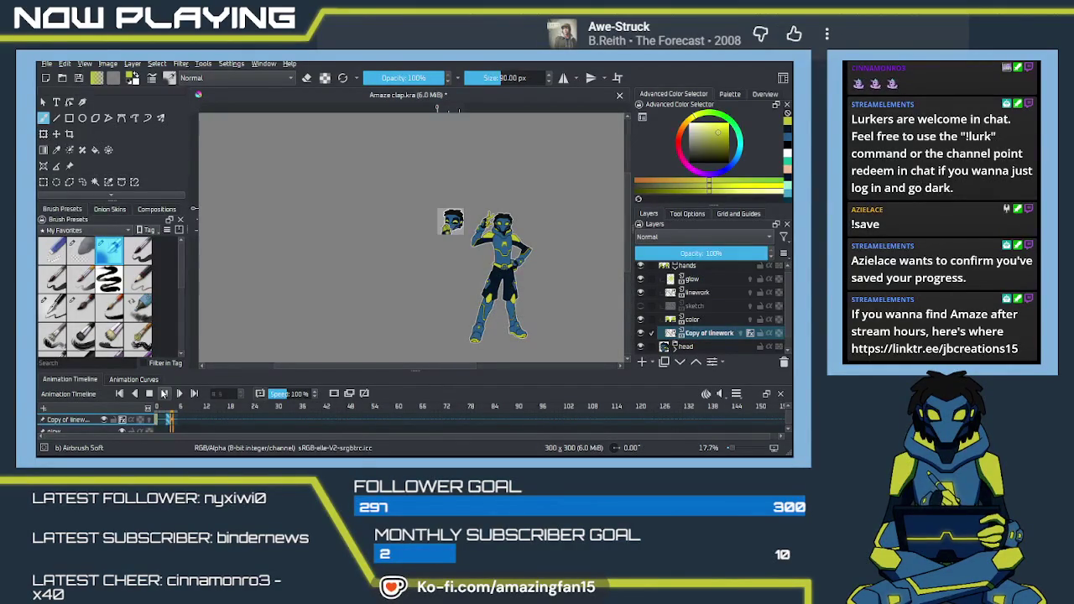
Stop the preview on frame 5 and hide the Background layer.
left_click(165, 393)
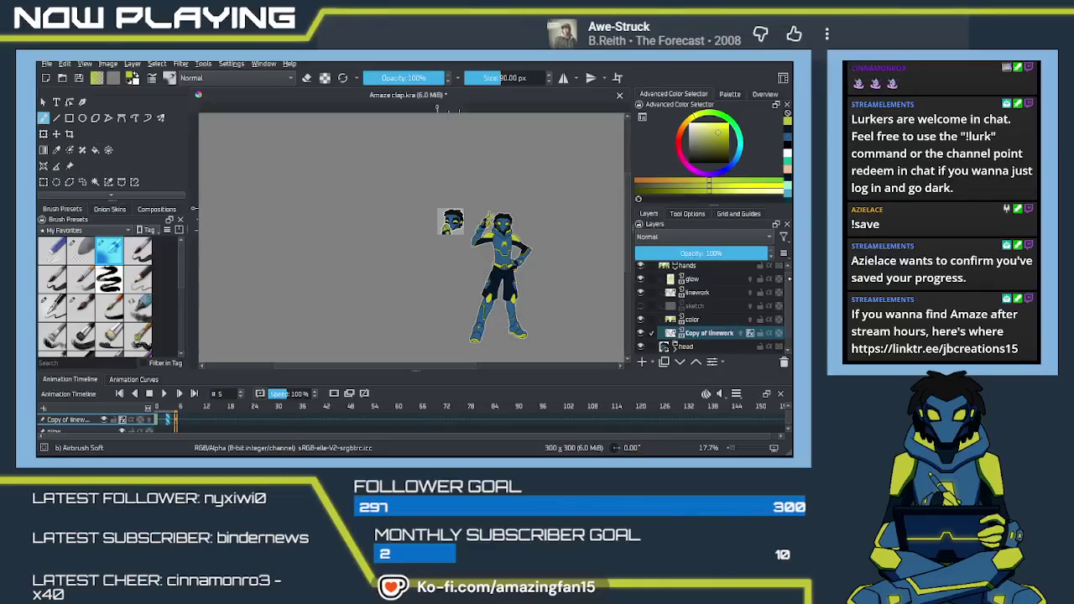
scroll(786, 288, "down", 1)
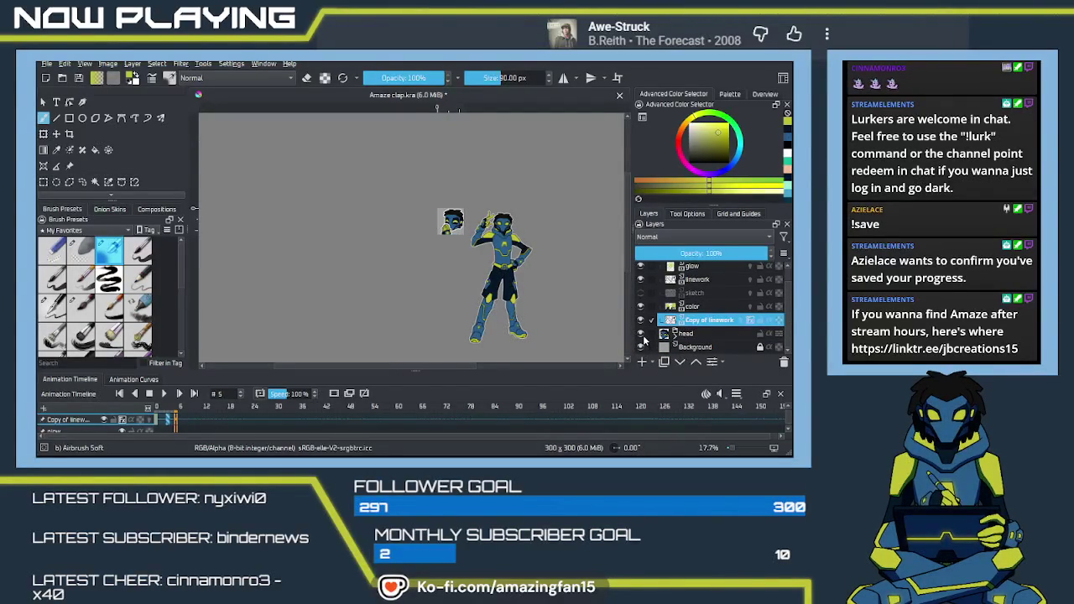
left_click(642, 347)
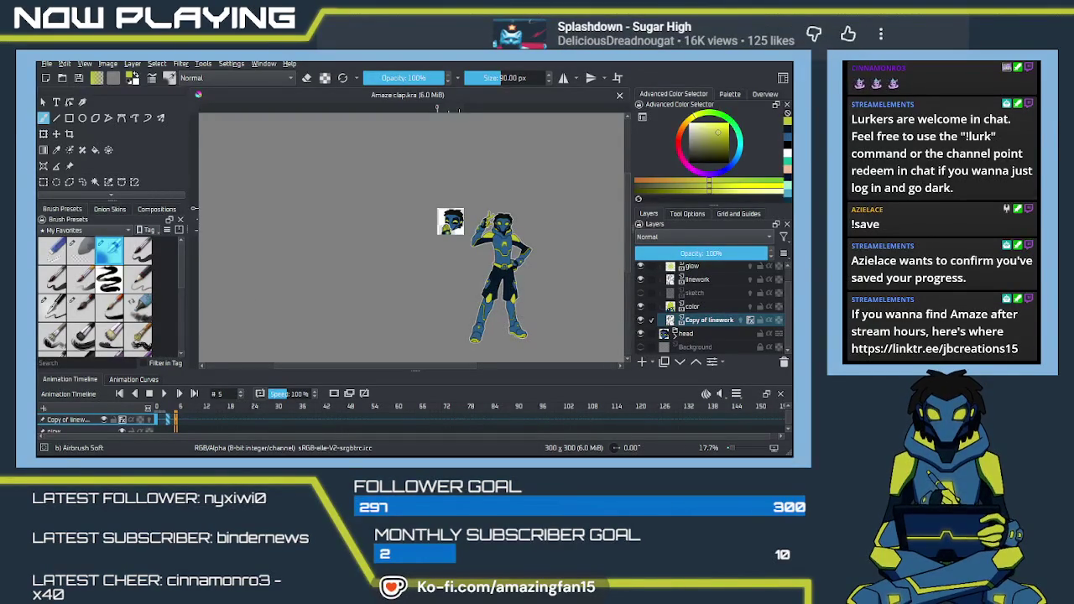
left_click(48, 65)
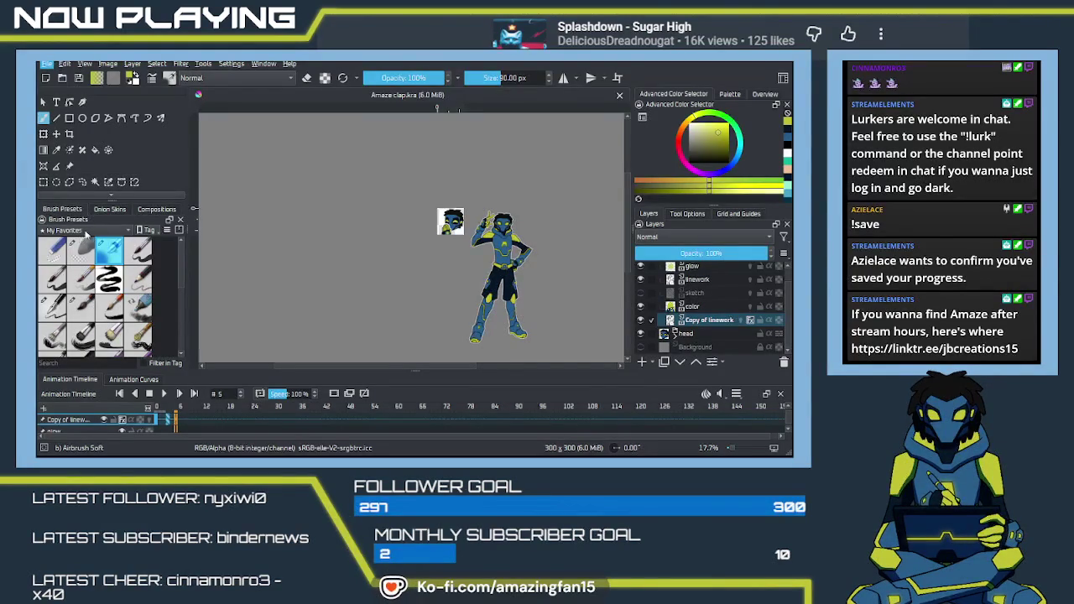
left_click(217, 261)
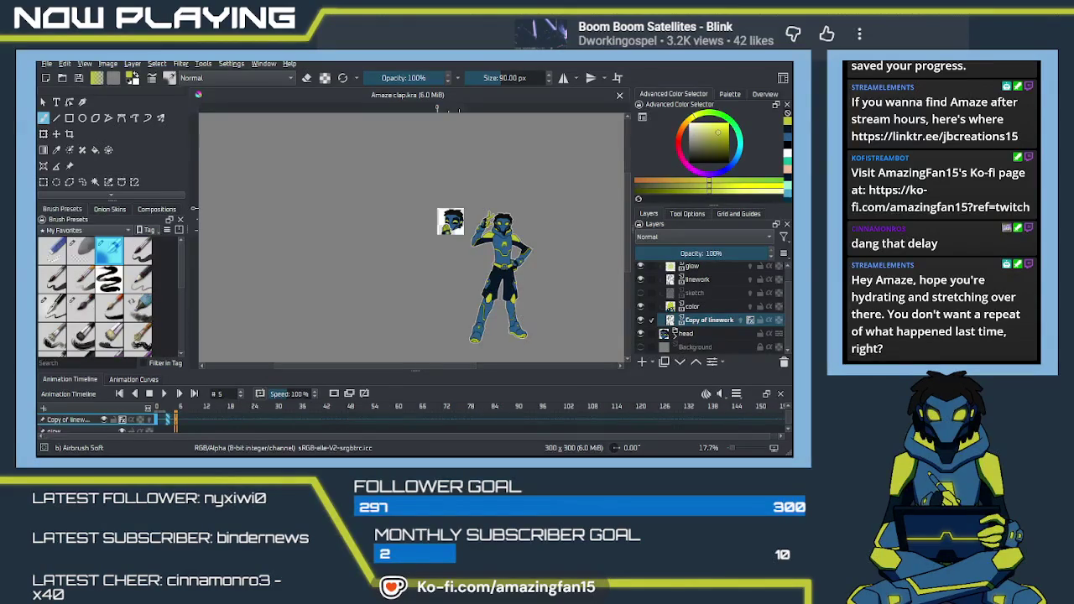
Zoom into the emote canvas and select the sketch layer.
left_click(400, 313)
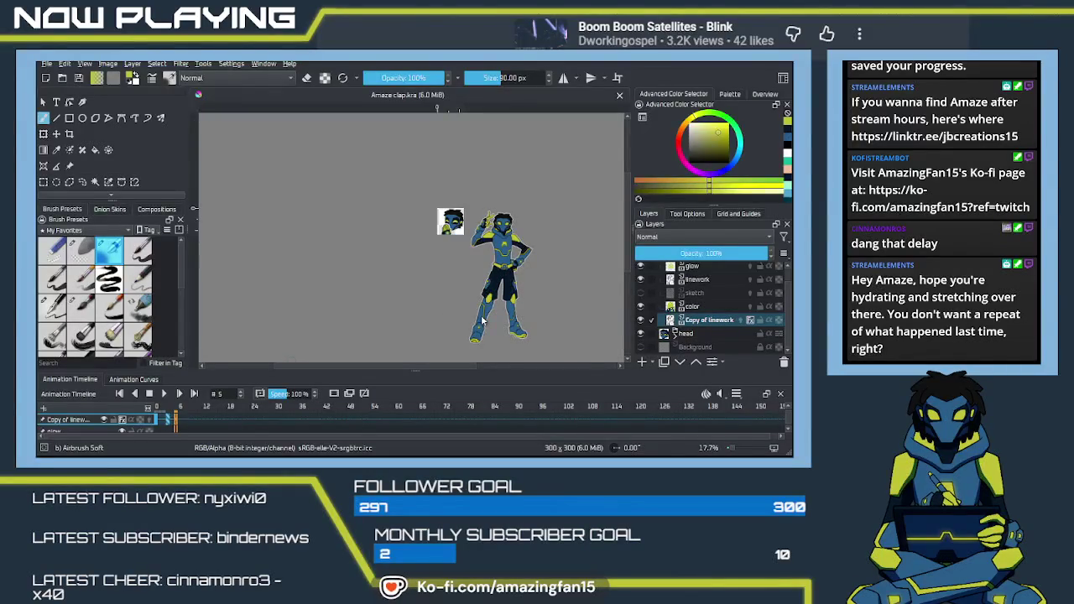
scroll(464, 265, "up", 1)
scroll(461, 263, "up", 5)
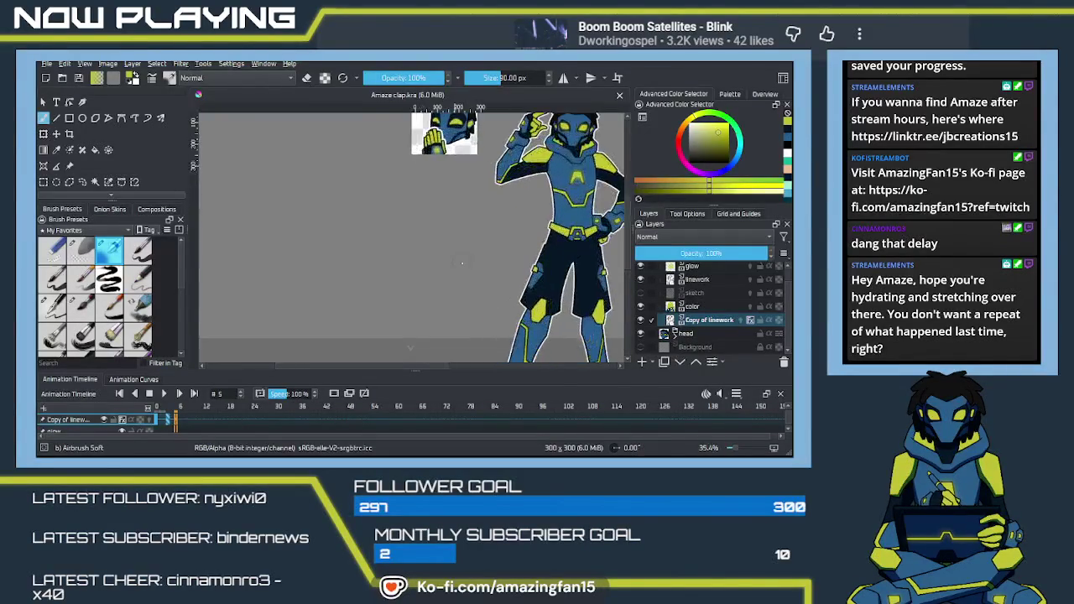
scroll(462, 263, "up", 2)
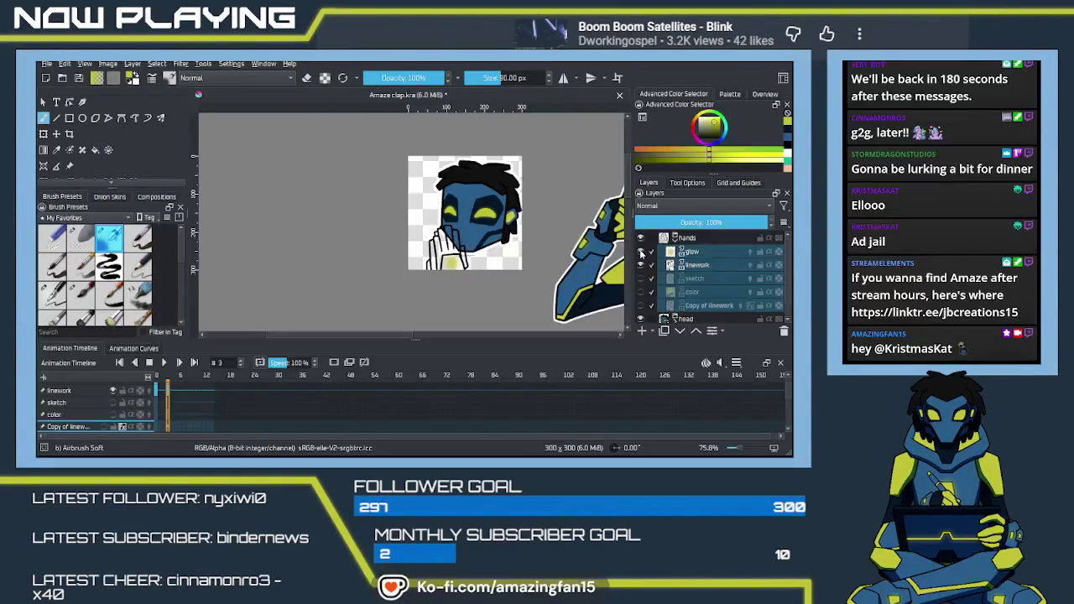
left_click(165, 404)
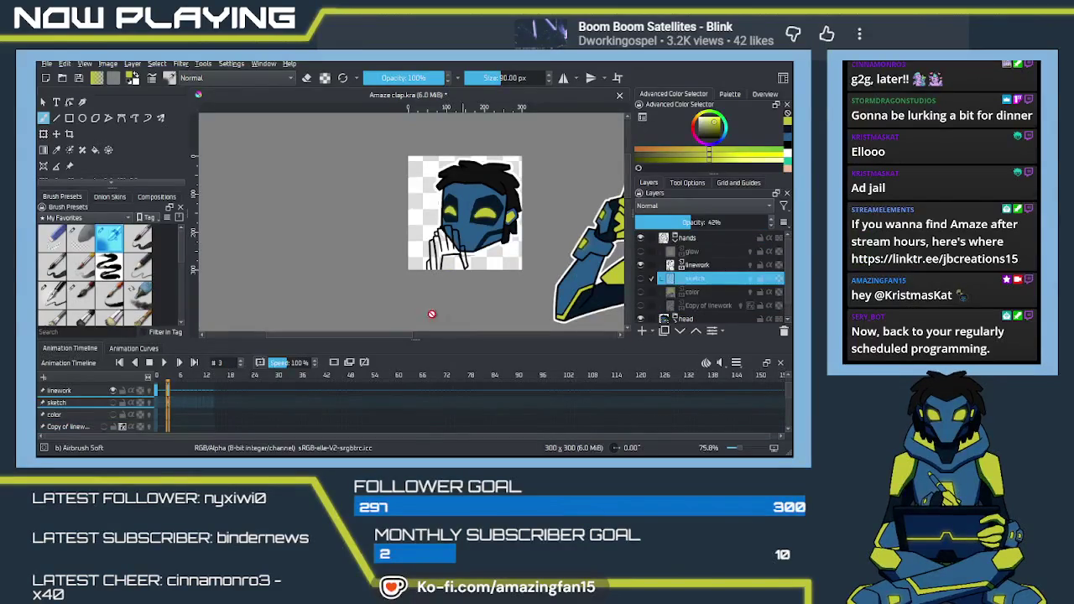
left_click(163, 404)
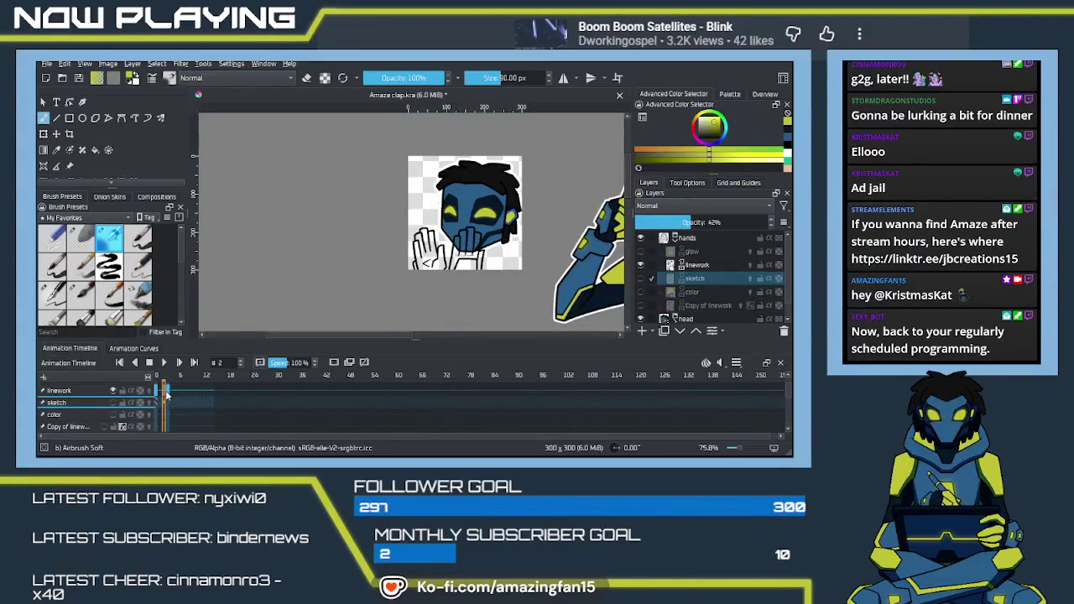
left_click(168, 391)
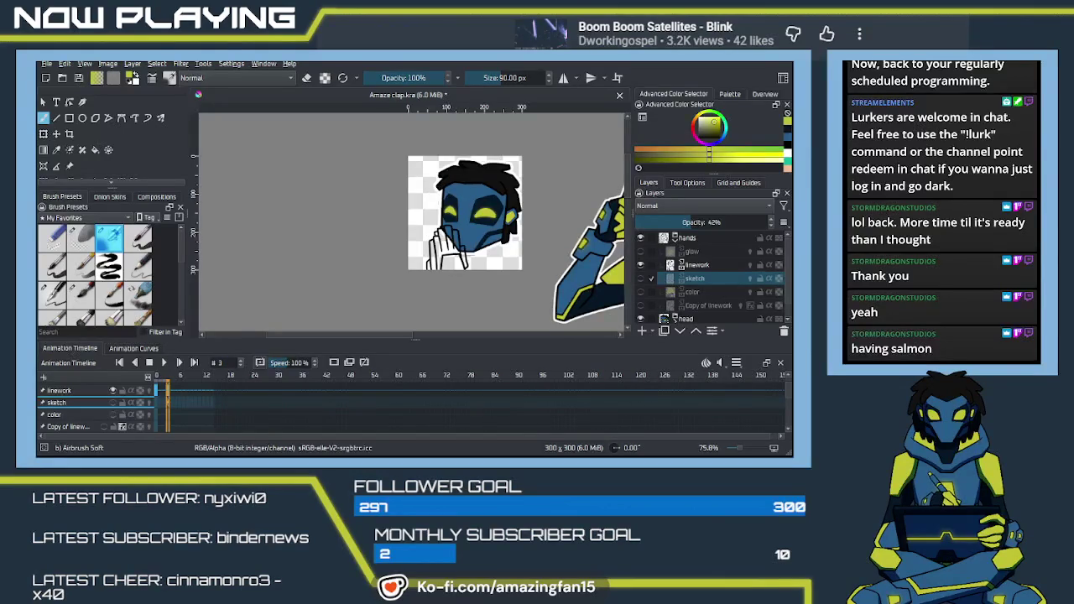
left_click(295, 434)
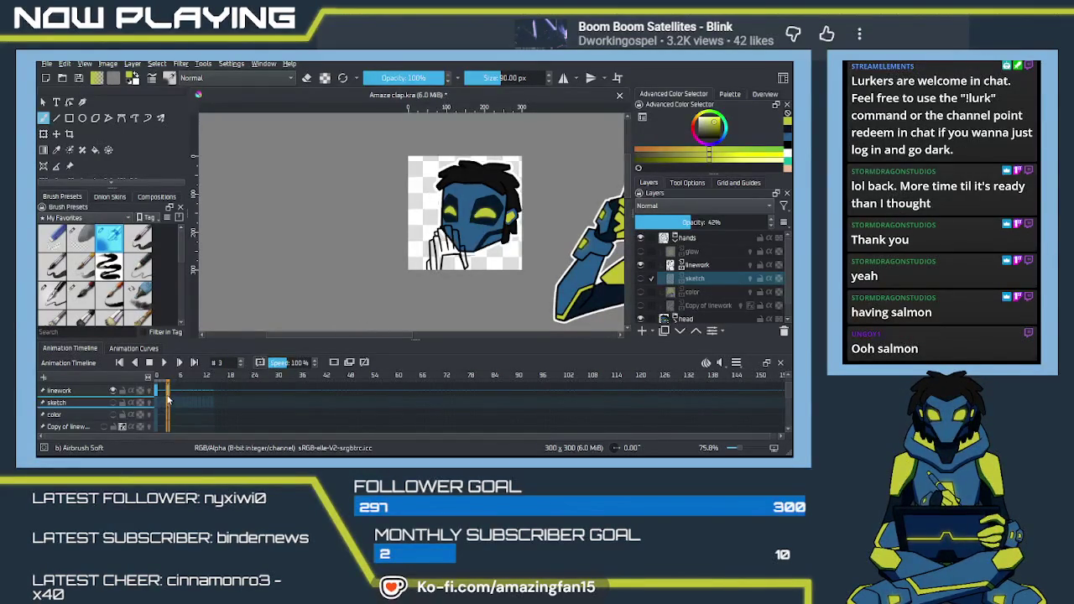
Scrub the playhead to frames 7 and 9, then play the clap animation.
left_click_drag(167, 396, 184, 396)
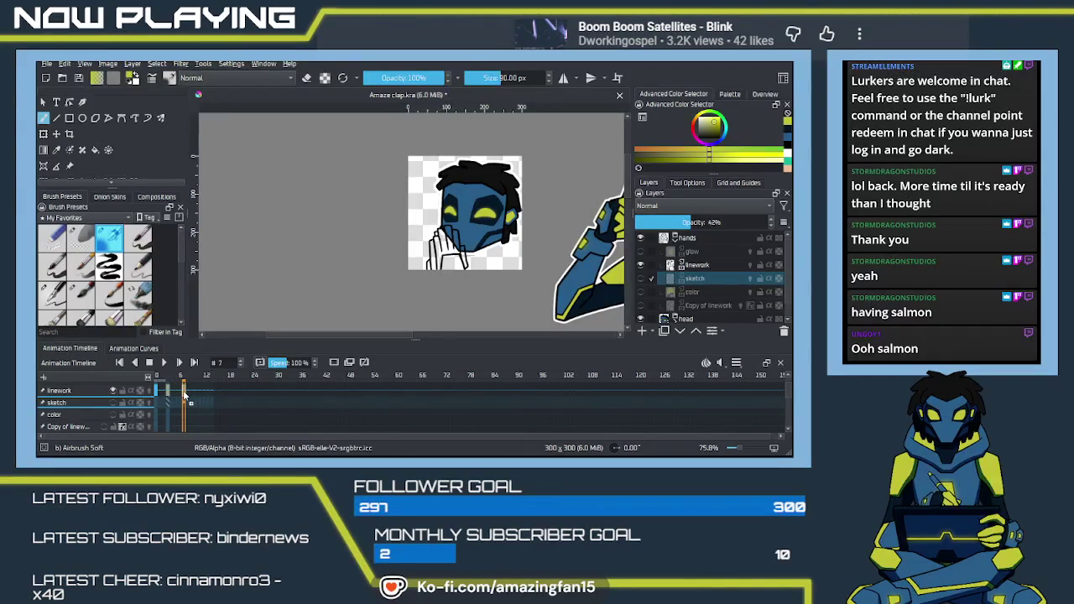
left_click_drag(185, 395, 193, 395)
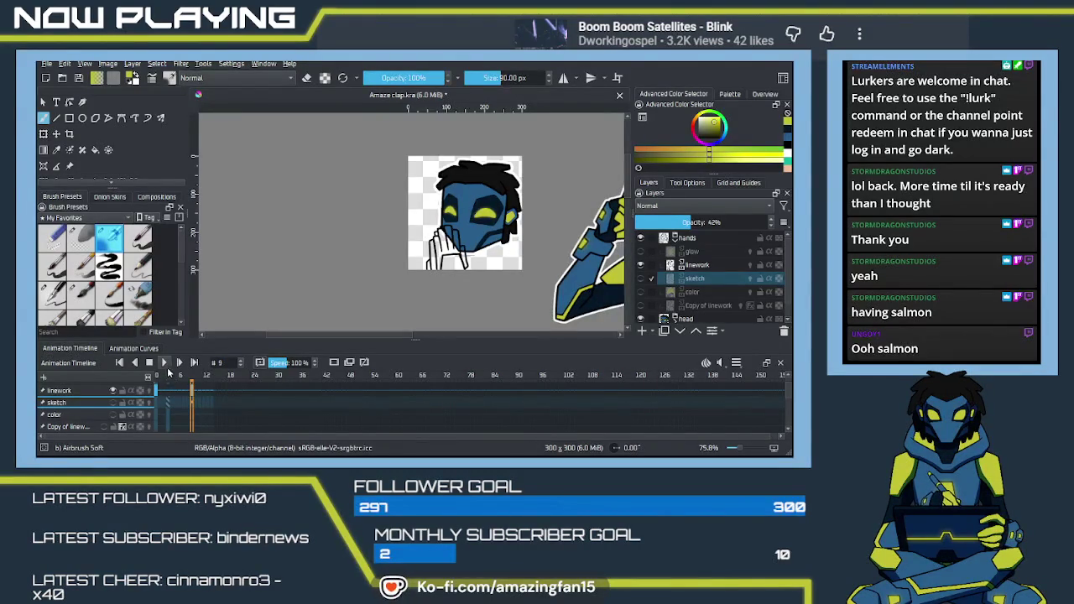
left_click(165, 363)
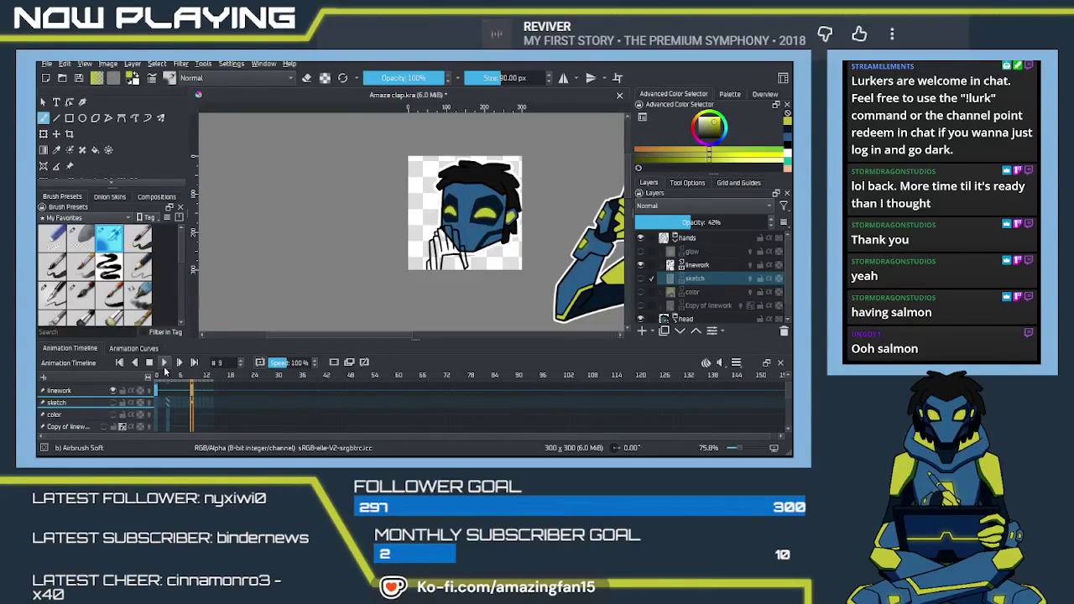
Scrub back to frames 3 and 5, replay and stop, then settle on frame 7.
left_click_drag(192, 400, 170, 401)
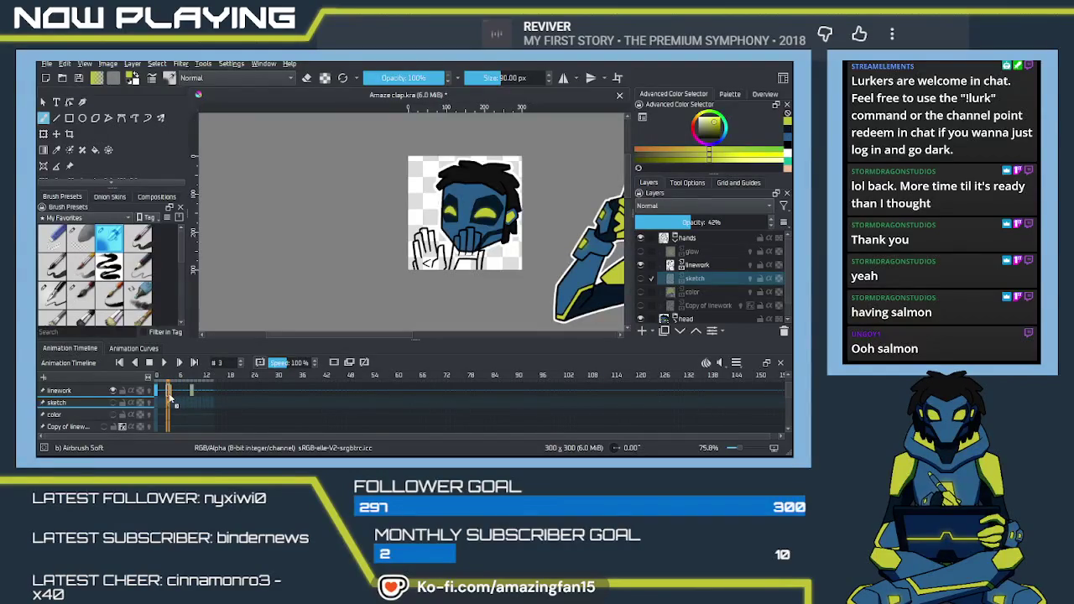
left_click_drag(169, 396, 159, 384)
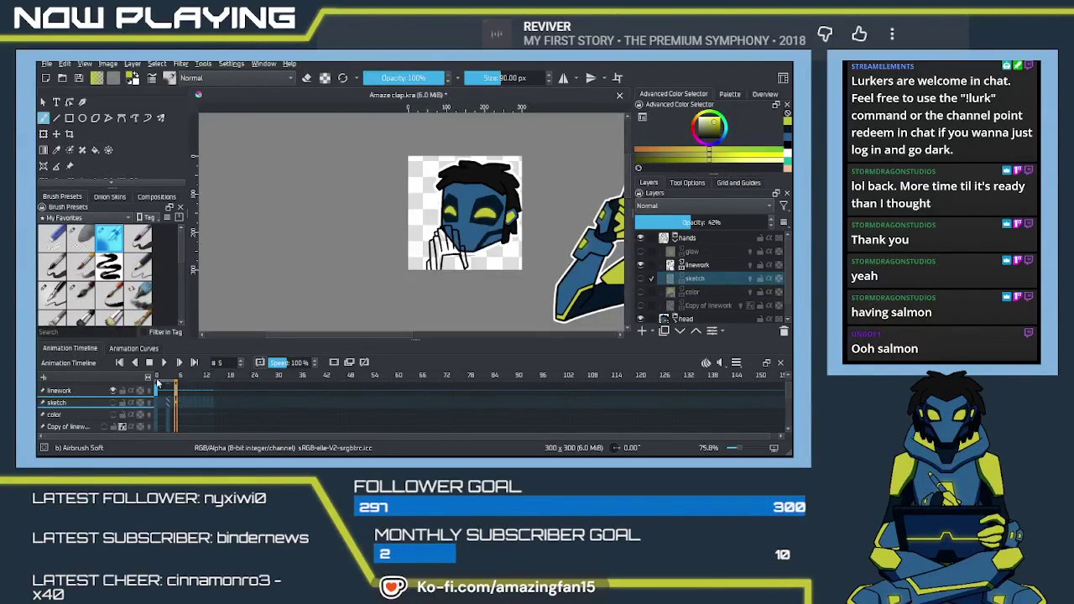
left_click(164, 367)
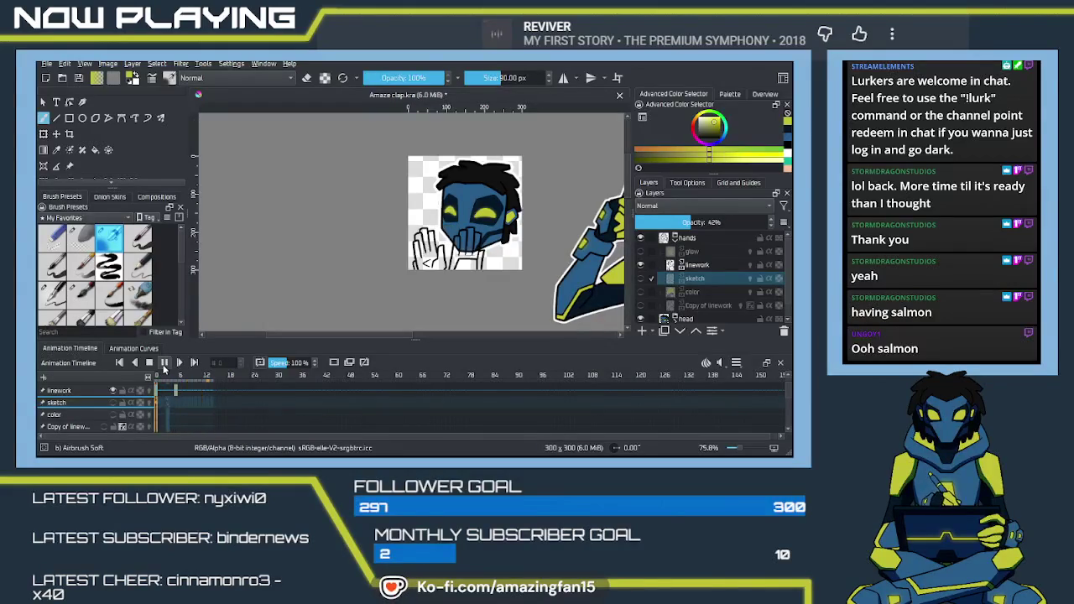
left_click(164, 367)
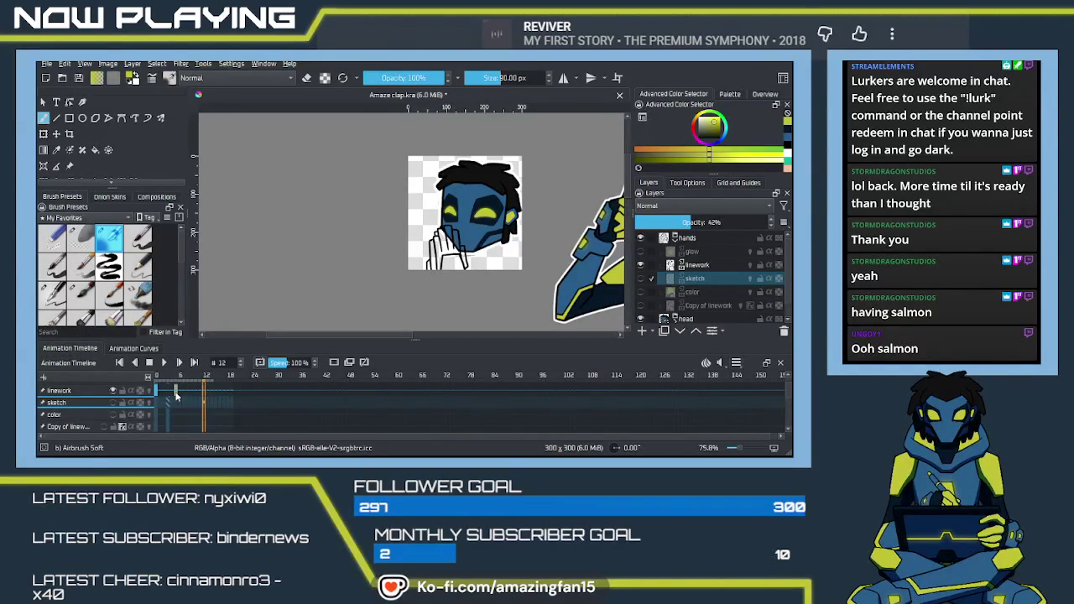
scroll(175, 392, "up", 1)
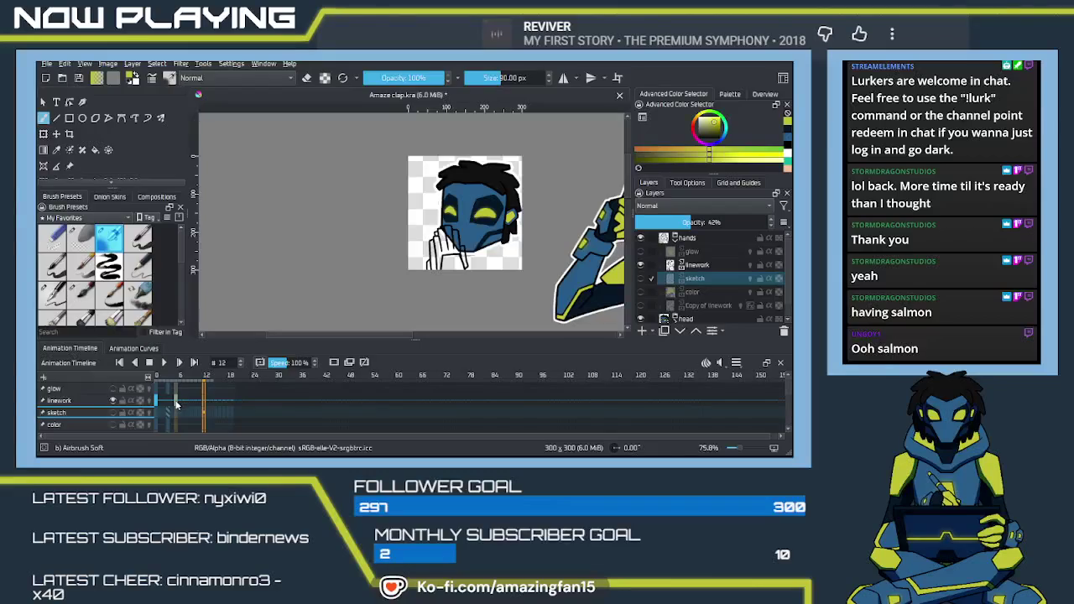
left_click(183, 409)
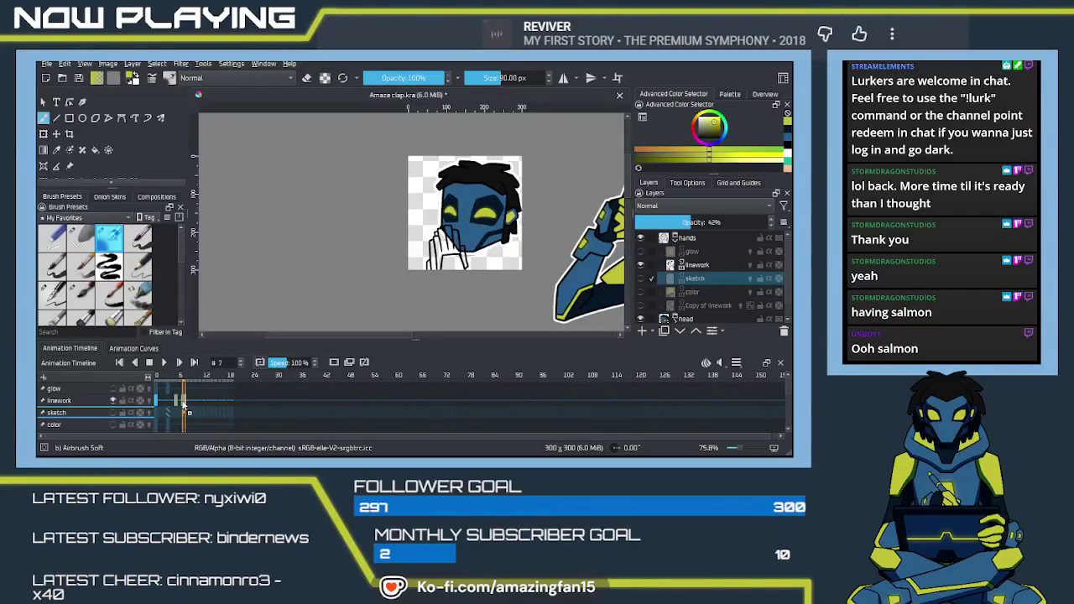